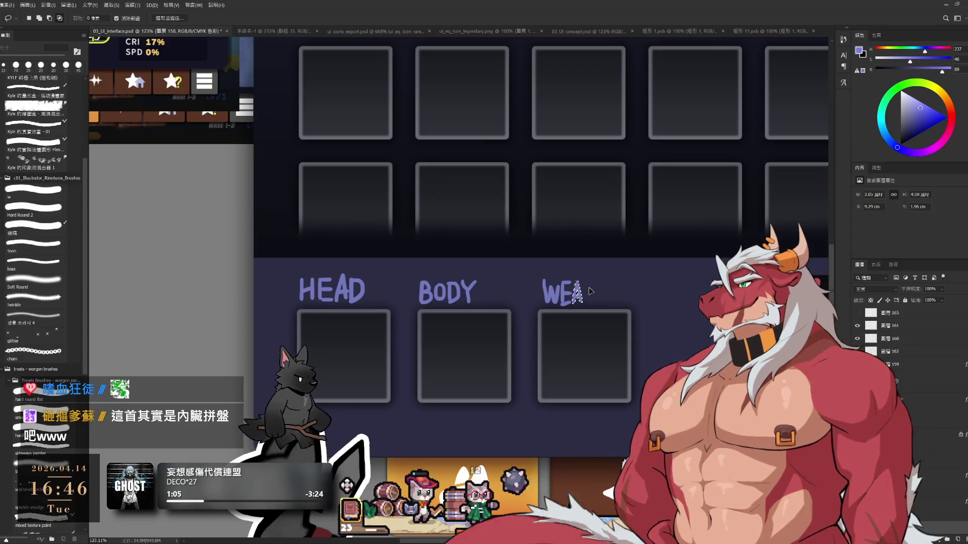
Step: Deselect, then paint the letters P-O-N after WEA with the Hard Round brush to spell WEAPON
key("ctrl+d")
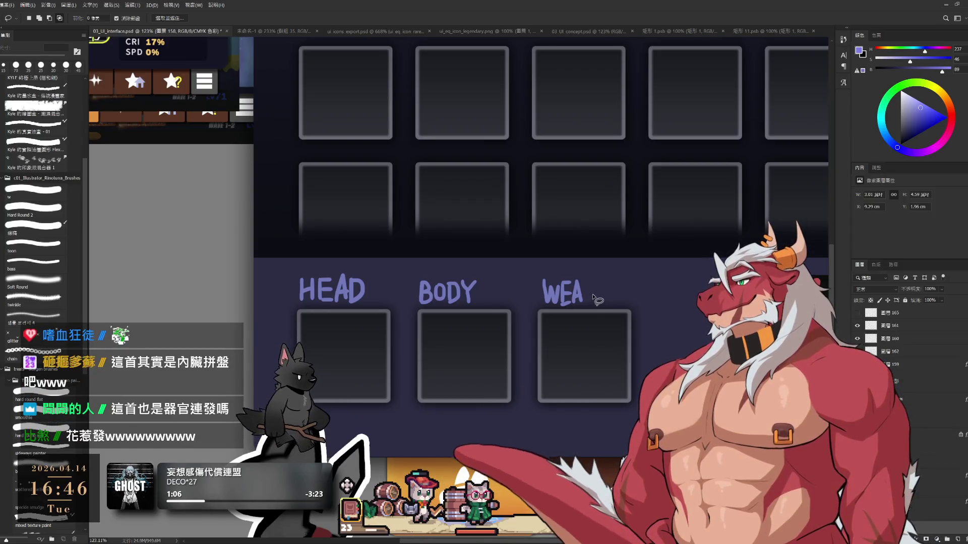
key("b")
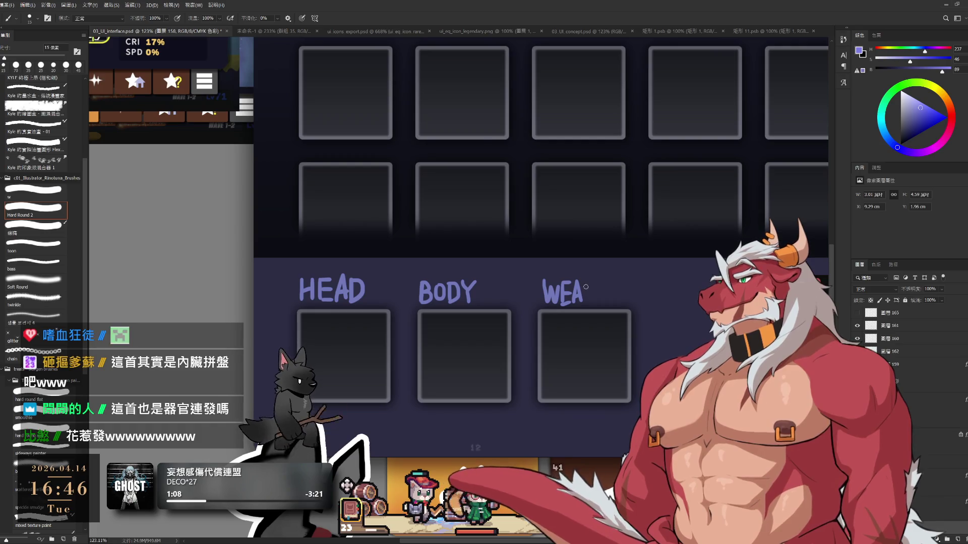
mouse_move(586, 282)
left_mouse_down()
mouse_move(586, 304)
mouse_move(588, 294)
mouse_move(613, 304)
mouse_move(621, 283)
left_mouse_up()
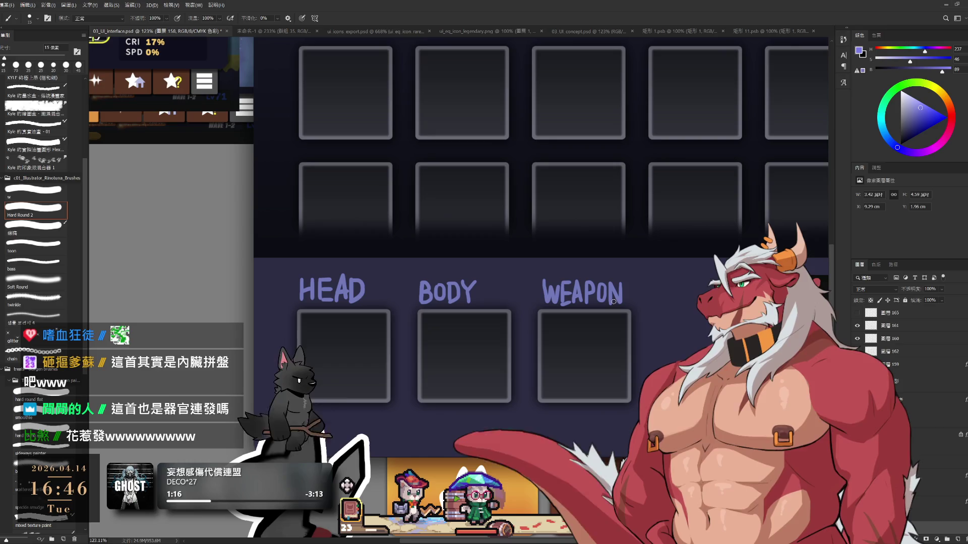
Step: Scale the HEAD, BODY and WEAPON labels down to about 73% and move them up and right
key("l")
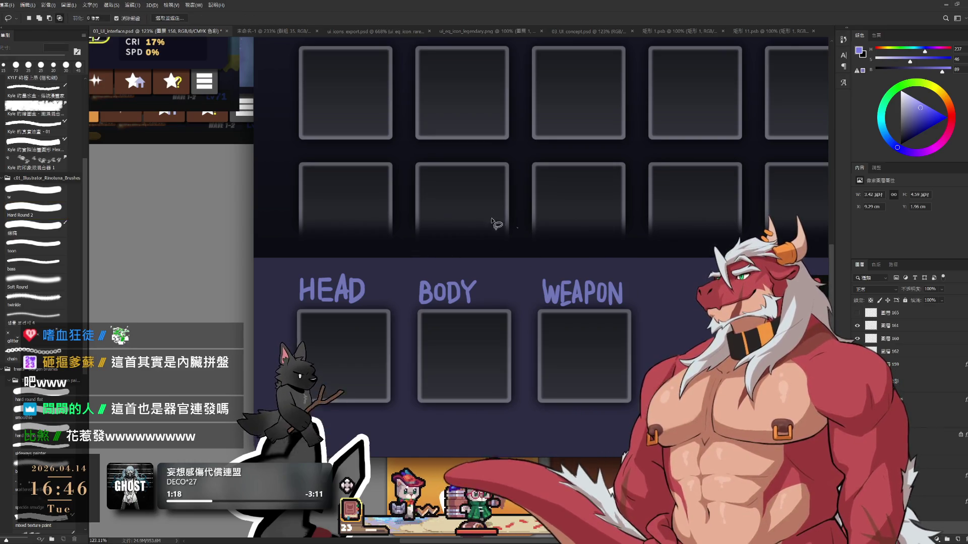
mouse_move(518, 228)
left_mouse_down()
mouse_move(693, 295)
mouse_move(680, 211)
mouse_move(672, 229)
mouse_move(618, 247)
left_mouse_up()
key("ctrl+t")
left_click_drag(640, 290, 634, 291)
left_click_drag(490, 333, 494, 319)
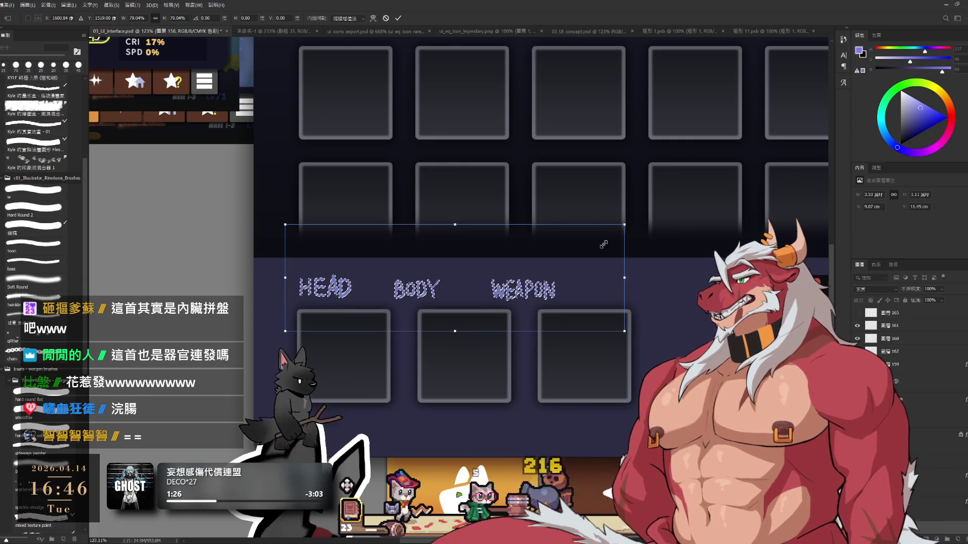
left_click_drag(625, 224, 598, 233)
left_click_drag(523, 287, 524, 286)
key("Return")
Step: Select the WEAPON label alone and move it about 50 px to the right
key("l")
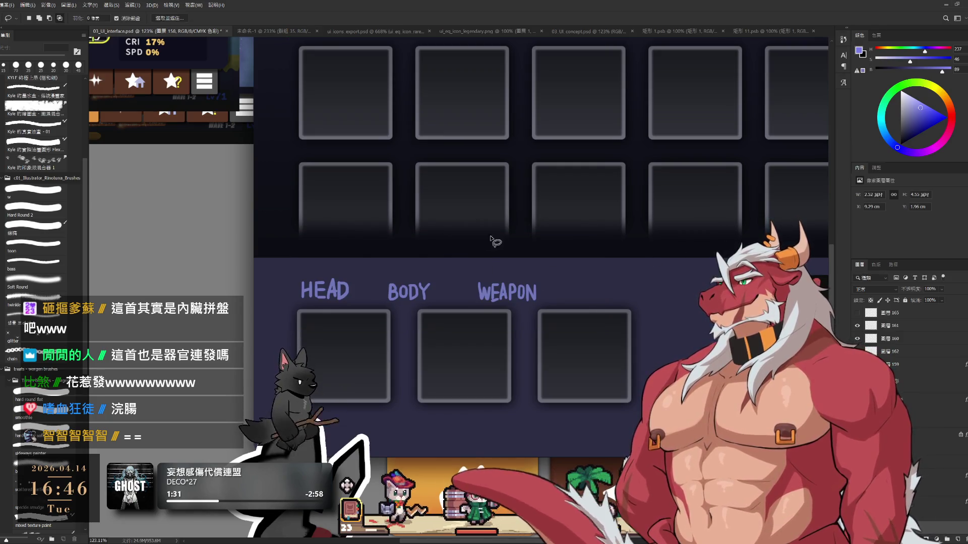
mouse_move(479, 232)
left_mouse_down()
mouse_move(487, 348)
mouse_move(509, 262)
mouse_move(546, 292)
left_mouse_up()
key("ctrl+d")
mouse_move(580, 240)
left_mouse_down()
mouse_move(492, 318)
mouse_move(605, 262)
left_mouse_up()
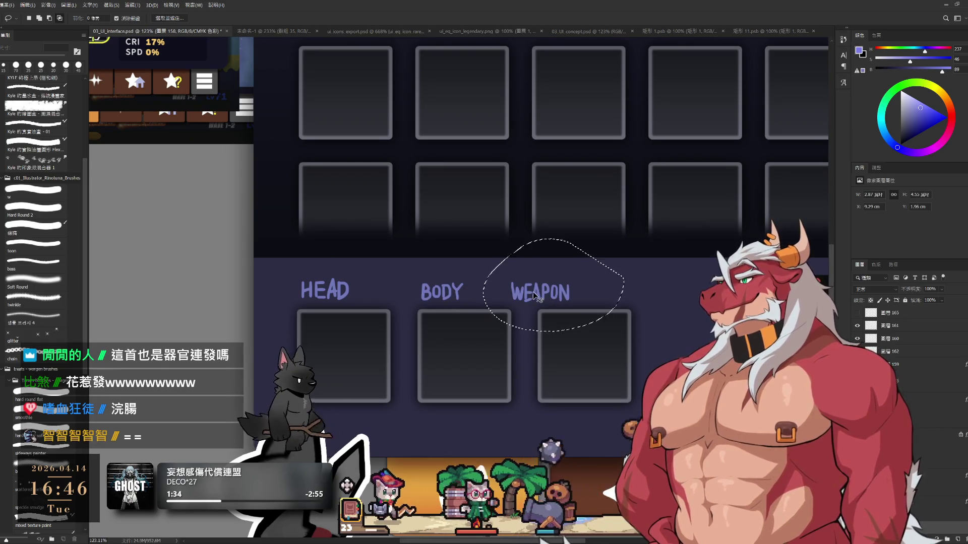
left_click_drag(533, 295, 559, 295)
scroll(468, 337, "down", 5)
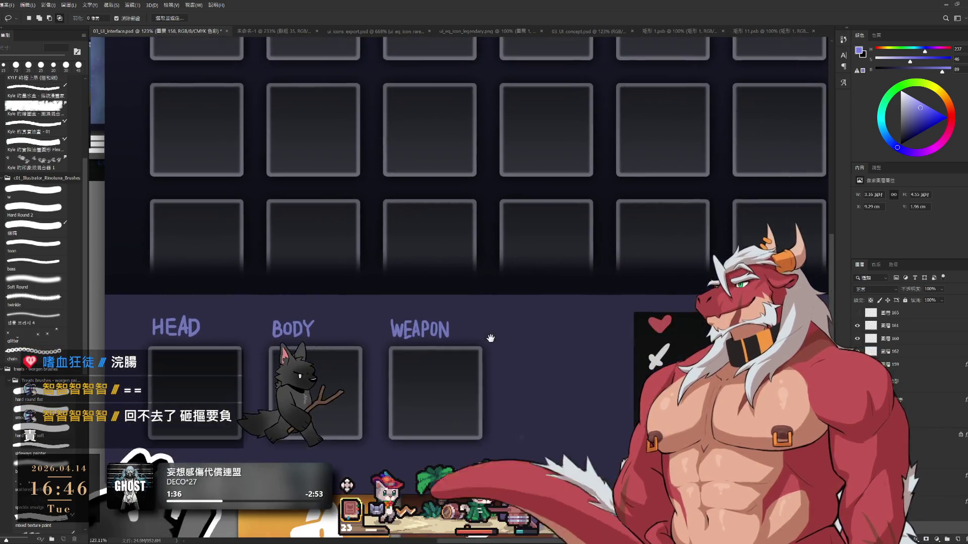
scroll(489, 333, "down", 2)
scroll(535, 333, "up", 4)
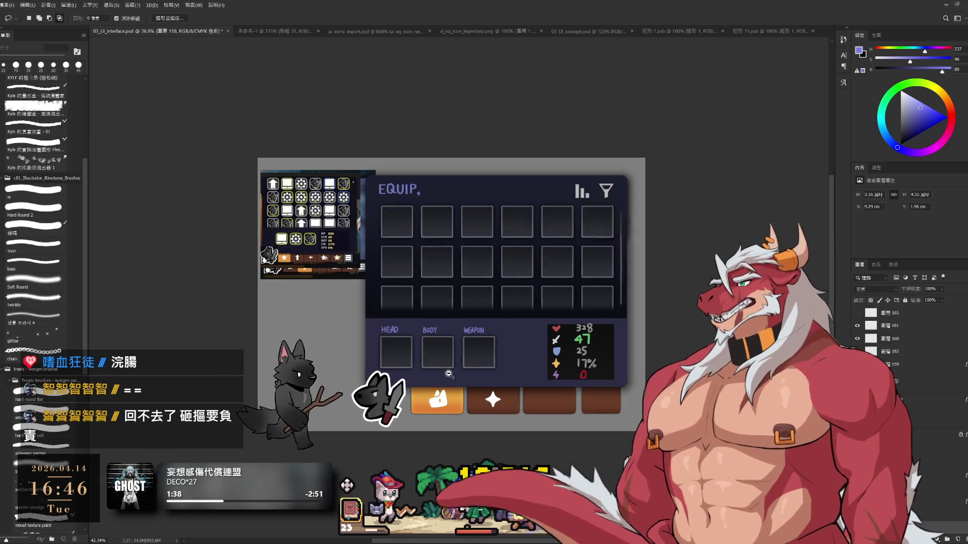
scroll(530, 367, "up", 1)
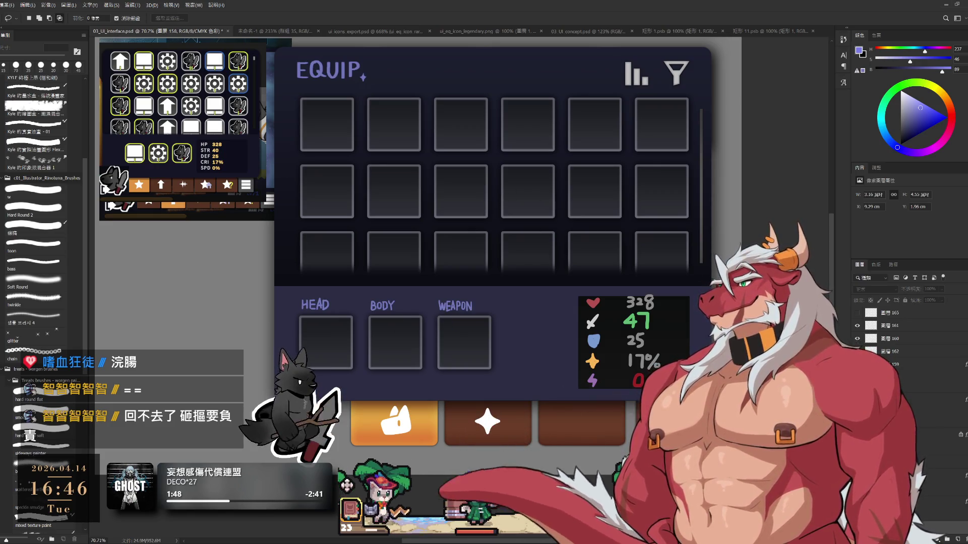
mouse_move(368, 246)
left_mouse_down()
mouse_move(292, 344)
mouse_move(519, 303)
left_mouse_up()
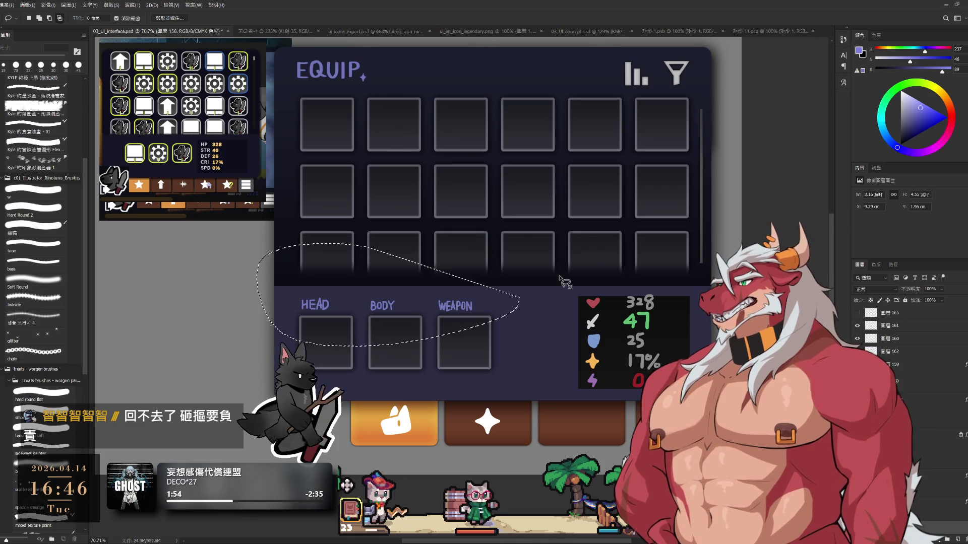
key("Delete")
key("ctrl+d")
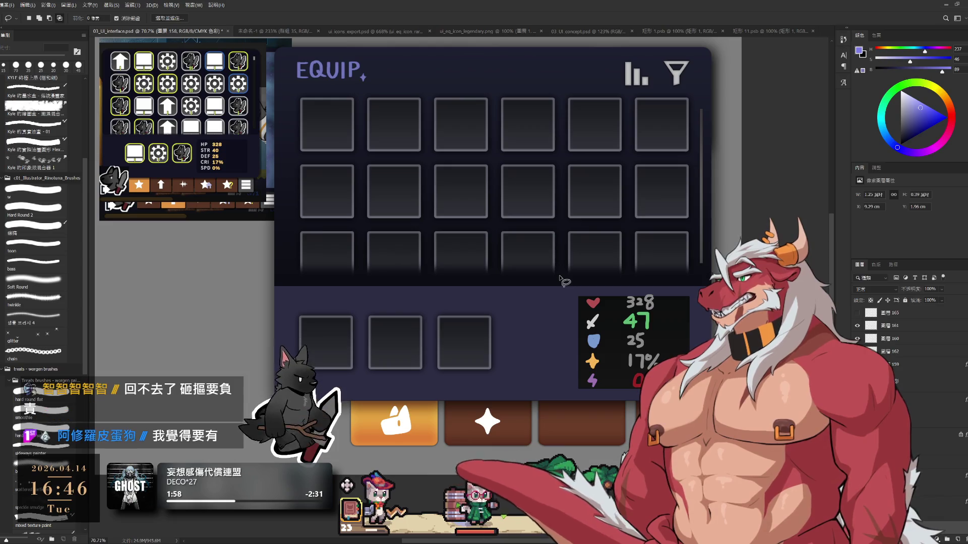
key("ctrl+z")
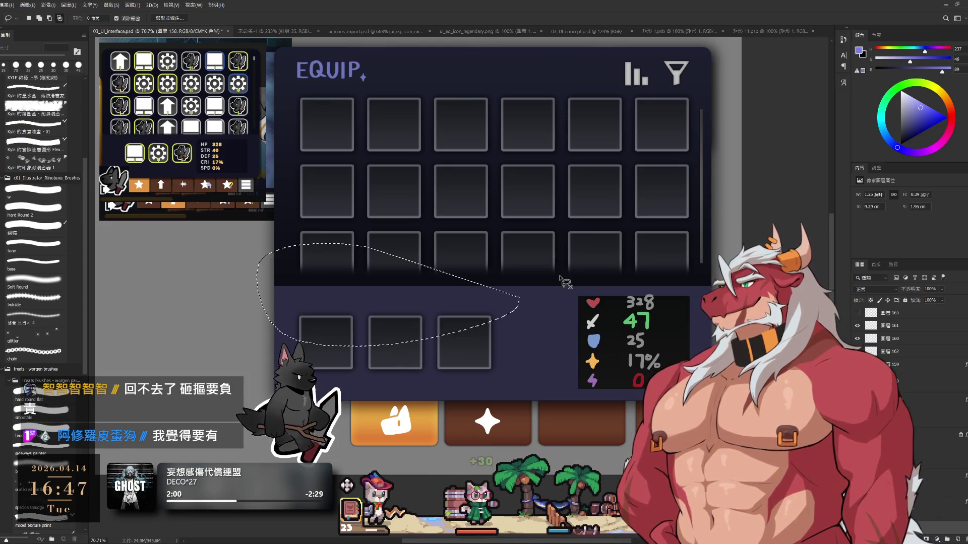
key("ctrl+z")
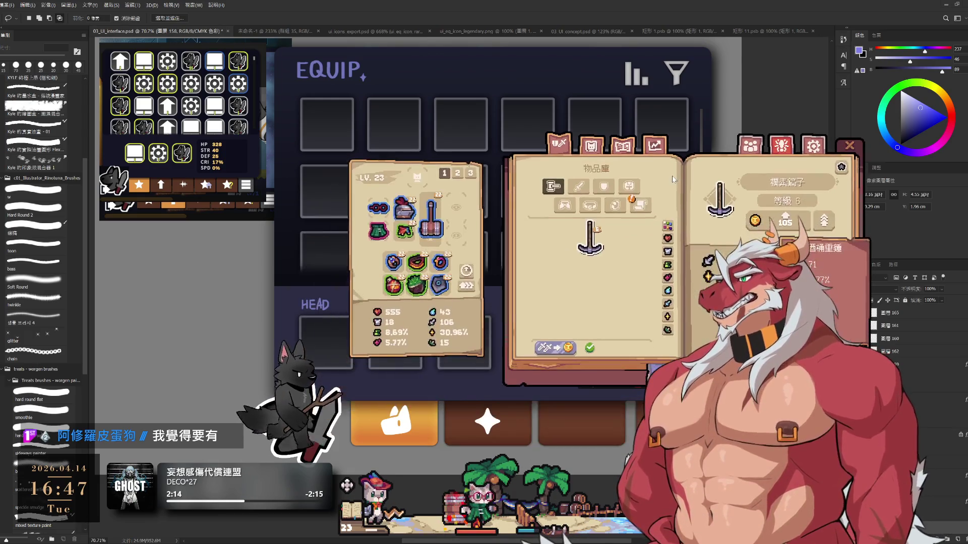
Step: Paste the game inventory reference screenshot and try changing a stat value to 0
key("ctrl+v")
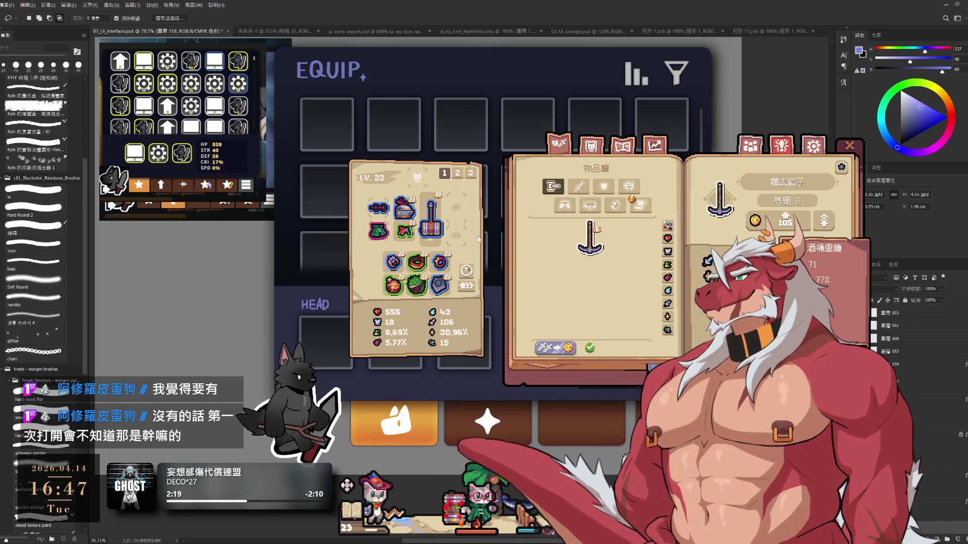
key("alt+bracketleft")
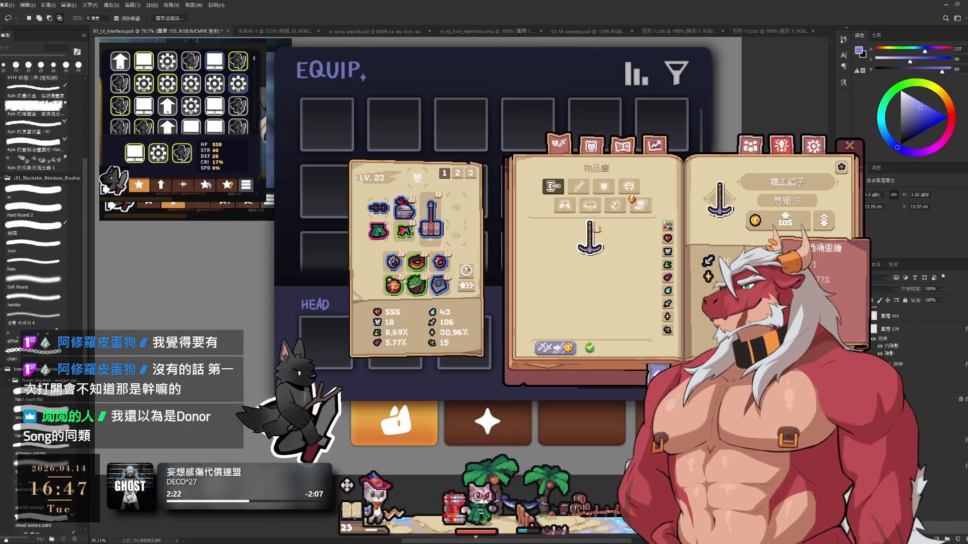
type("0")
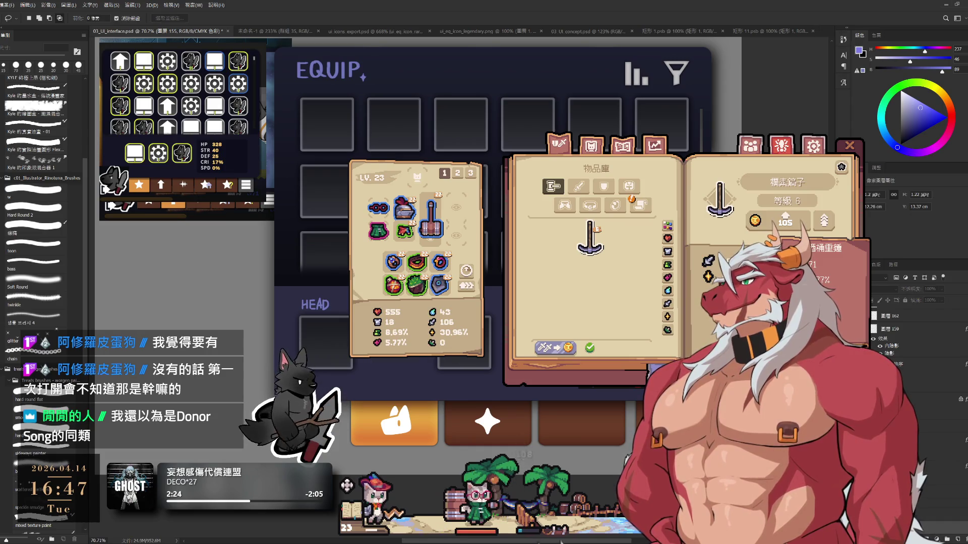
Step: Undo the accidental move of the EQUIP title and HEAD label, restoring the clean label
left_click_drag(328, 71, 339, 105)
key("ctrl+z")
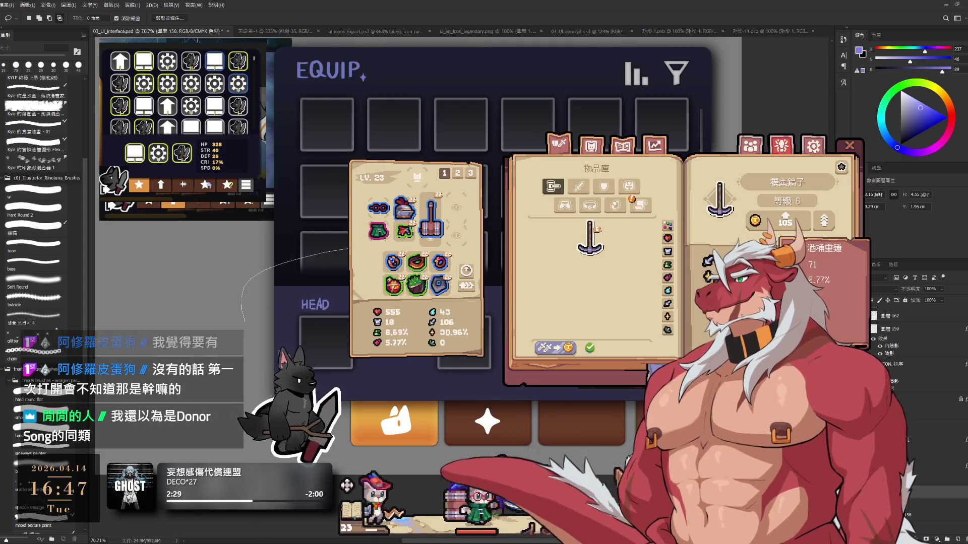
key("ctrl+z")
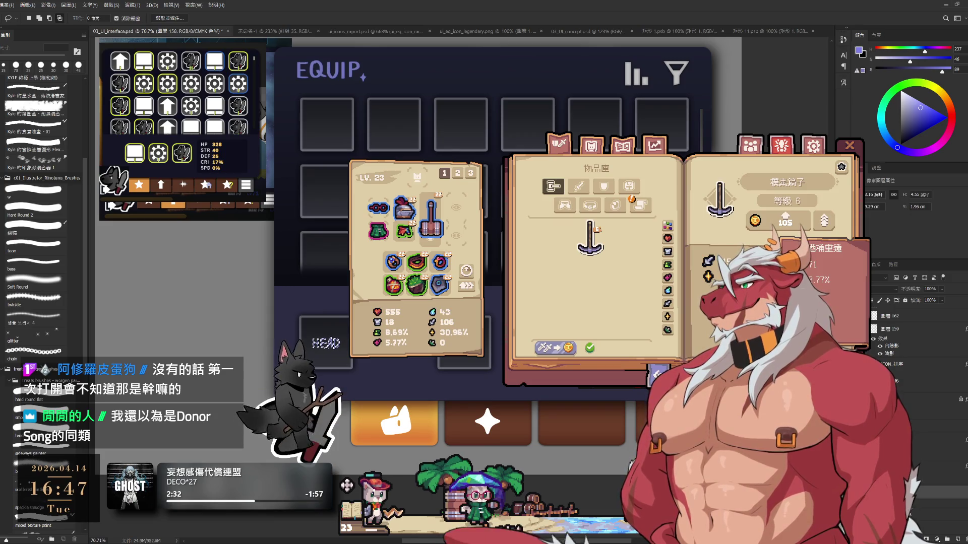
key("ctrl+z")
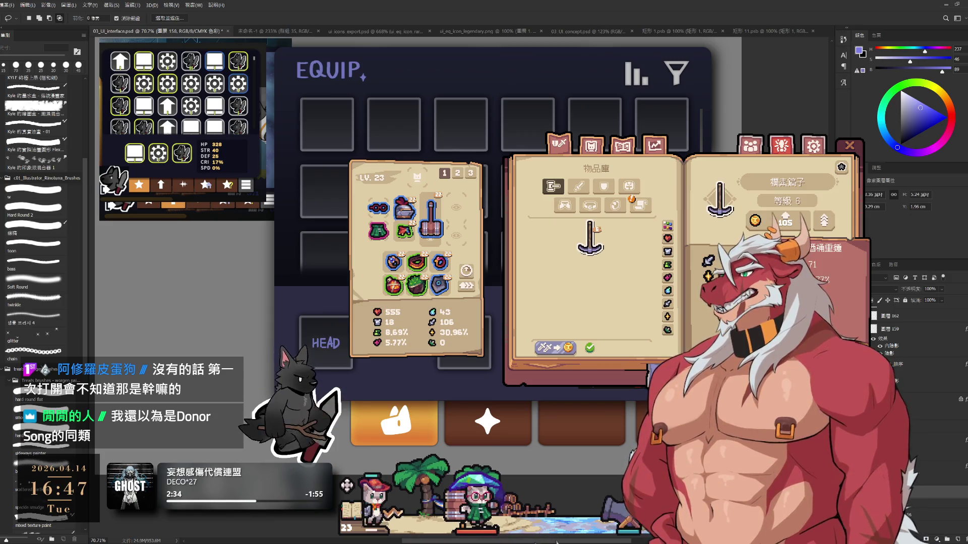
Step: With the hard brush active, switch to layer 156 and pan to reveal more on the left
key("b")
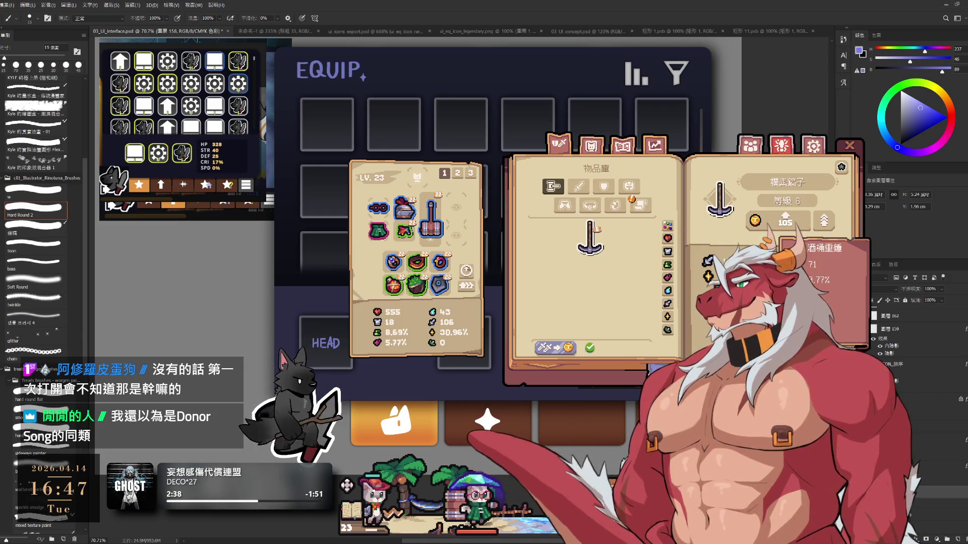
scroll(930, 487, "down", 2)
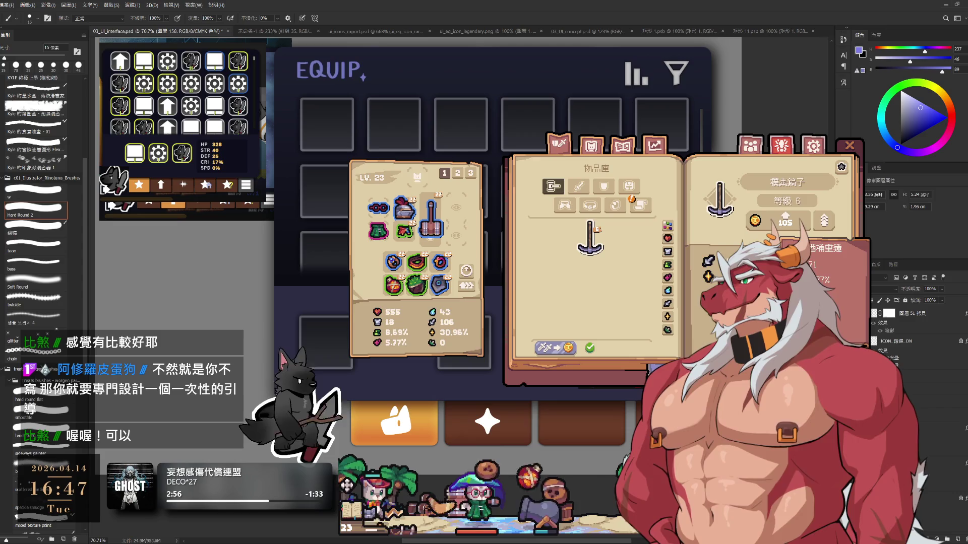
scroll(907, 333, "down", 2)
scroll(908, 343, "up", 1)
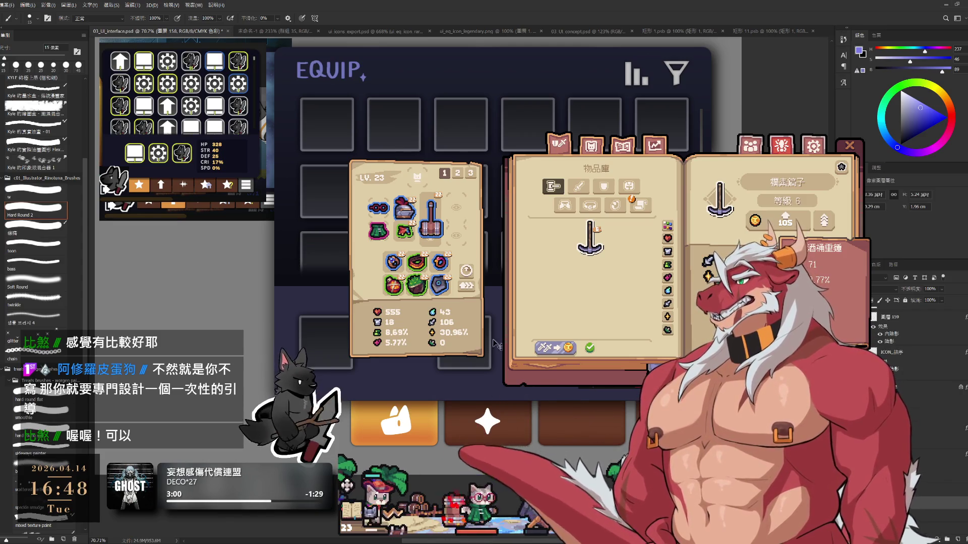
key("alt+bracketleft")
key("alt+bracketleft")
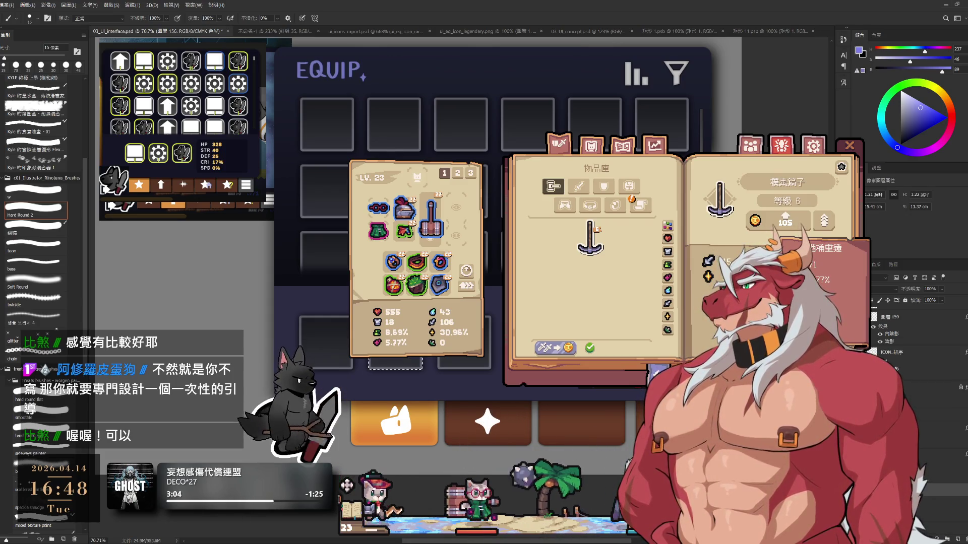
left_click_drag(394, 338, 520, 314)
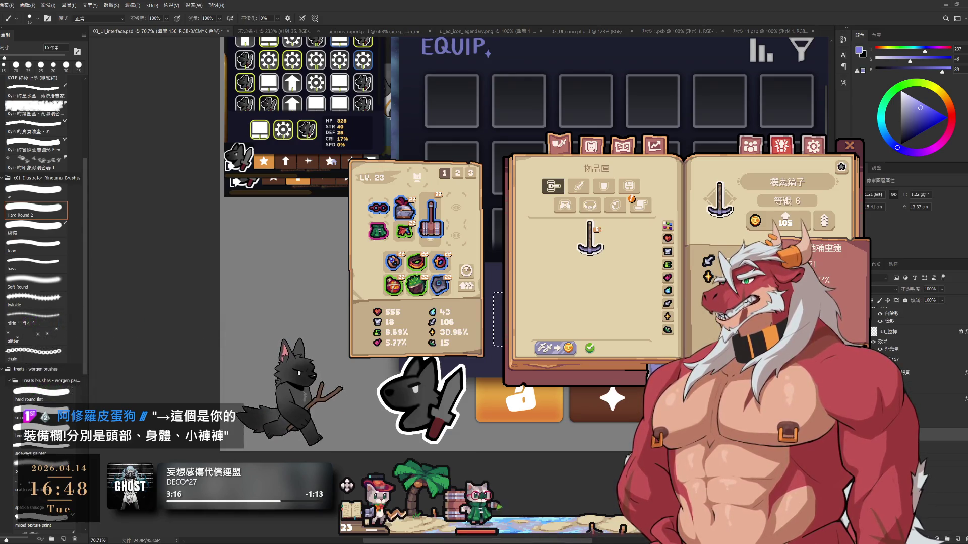
key("alt+comma")
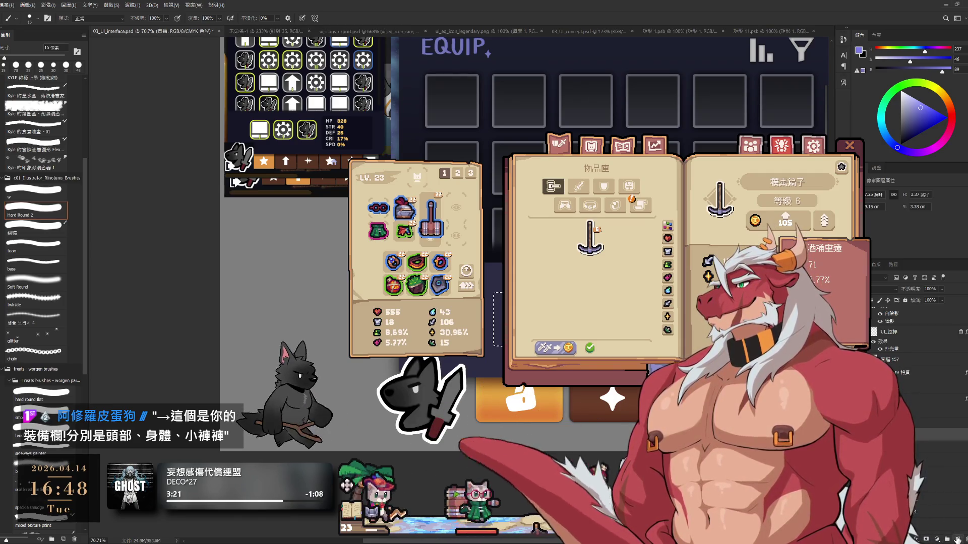
key("alt+period")
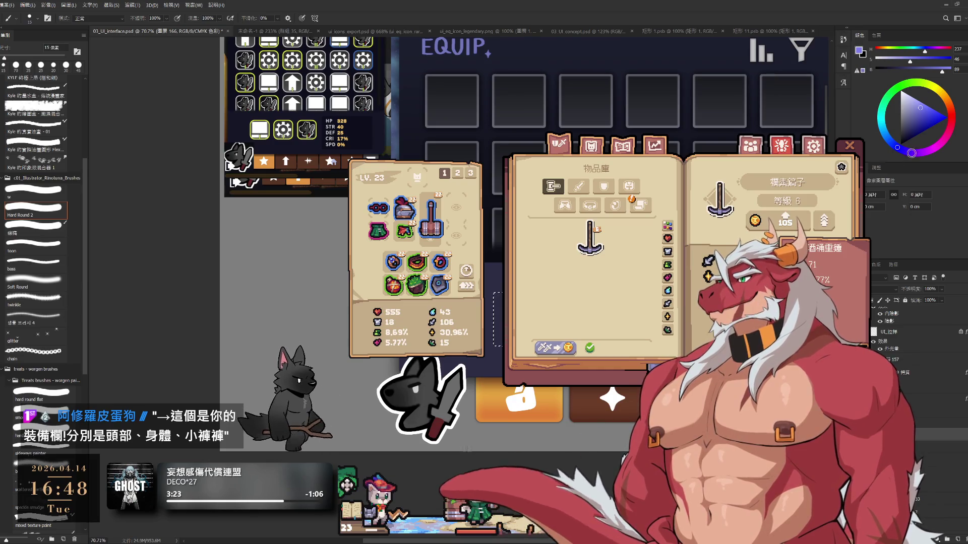
left_click(892, 101)
key("alt+BackSpace")
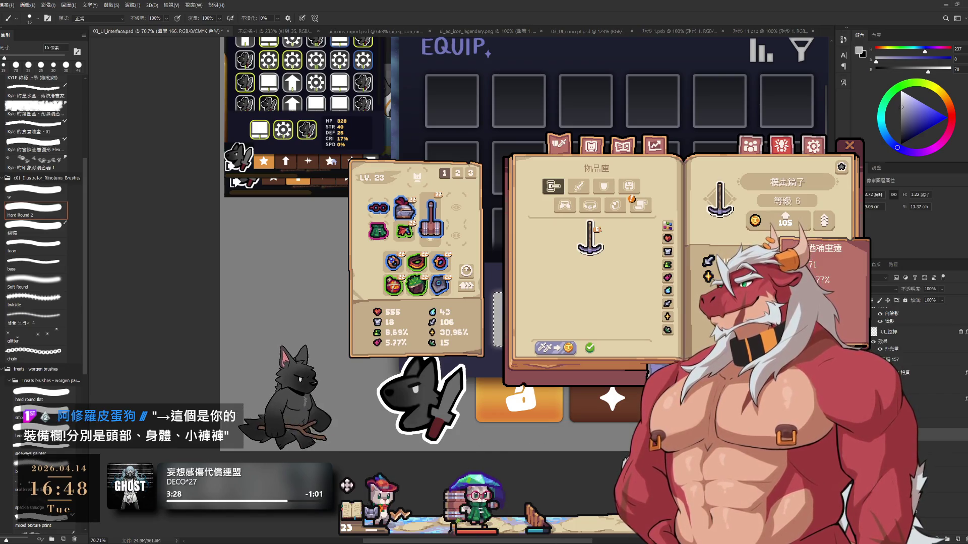
type("0")
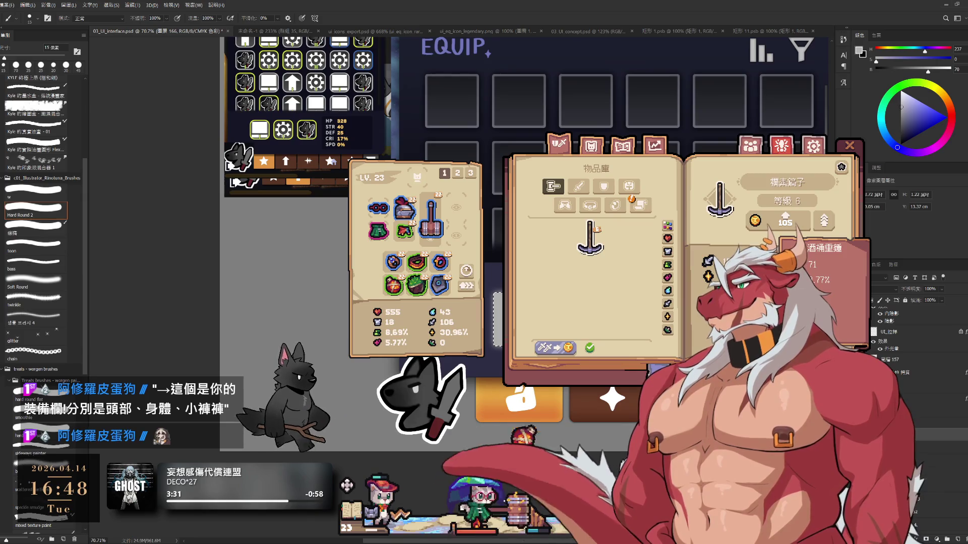
scroll(595, 321, "up", 1)
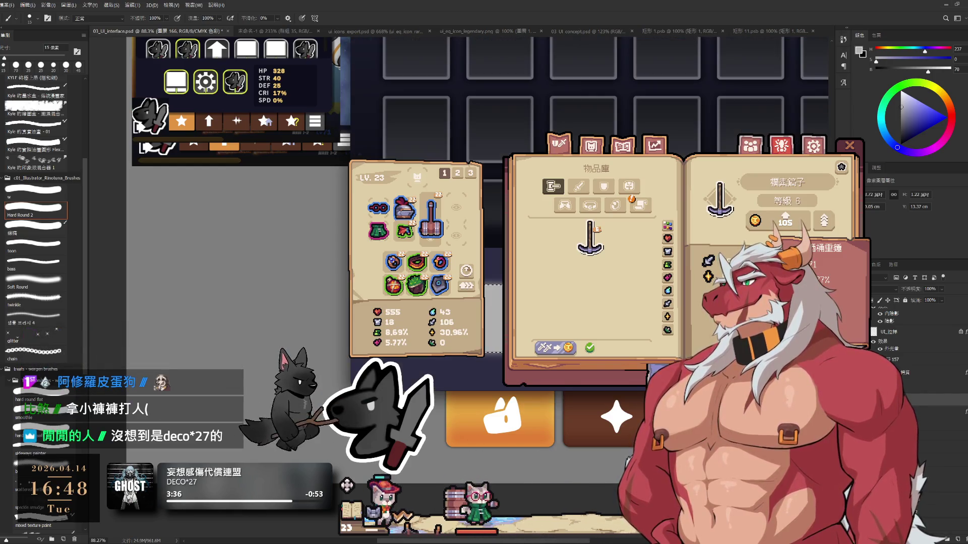
scroll(903, 333, "down", 2)
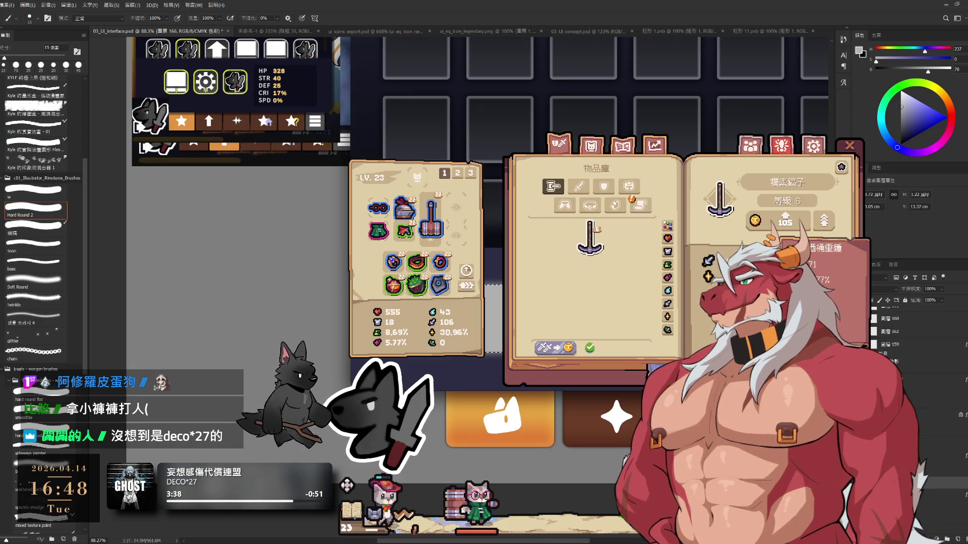
scroll(903, 343, "down", 3)
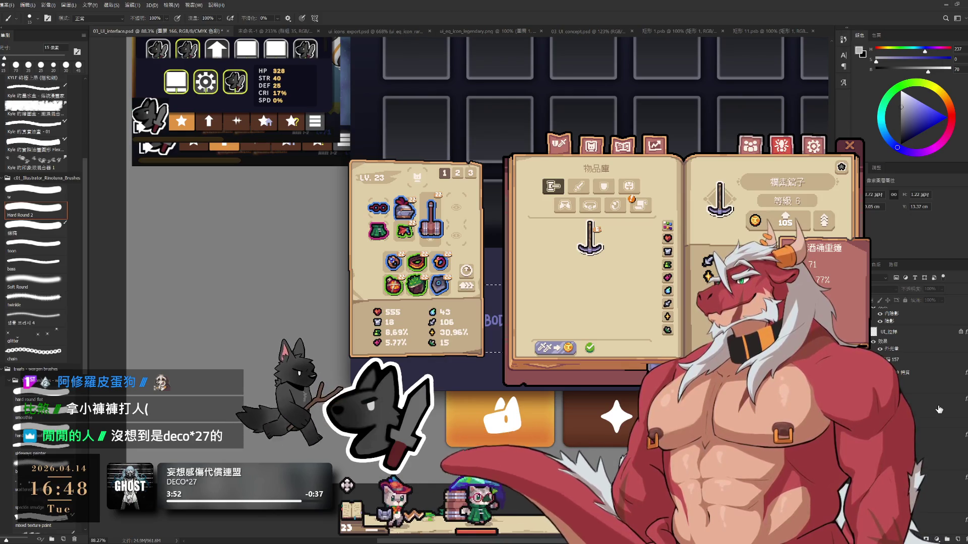
left_click(929, 411)
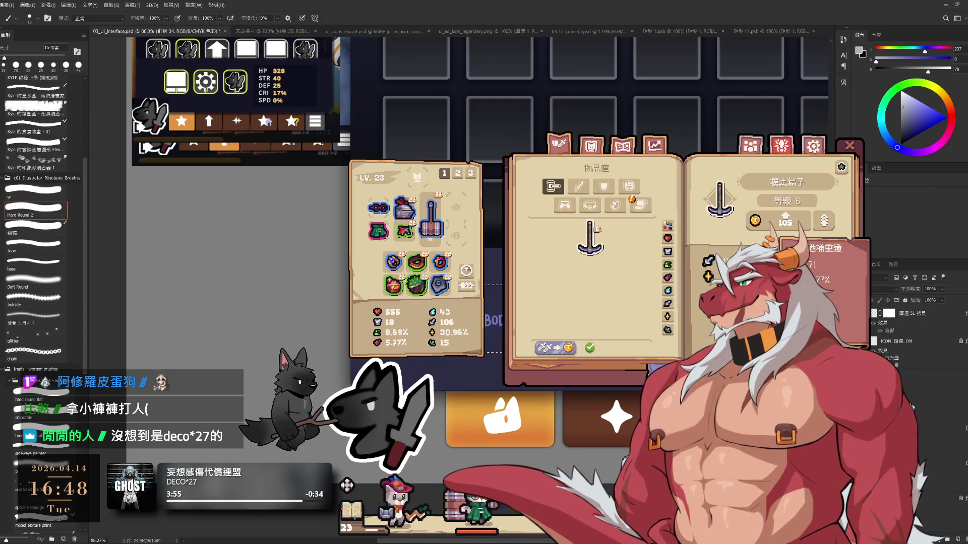
scroll(921, 430, "down", 1)
scroll(908, 342, "up", 1)
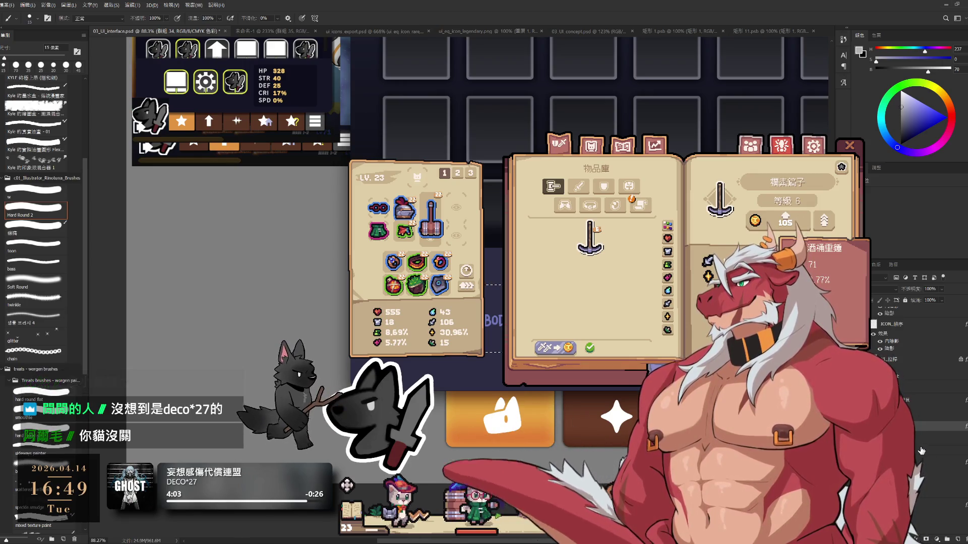
left_click_drag(180, 98, 97, 117)
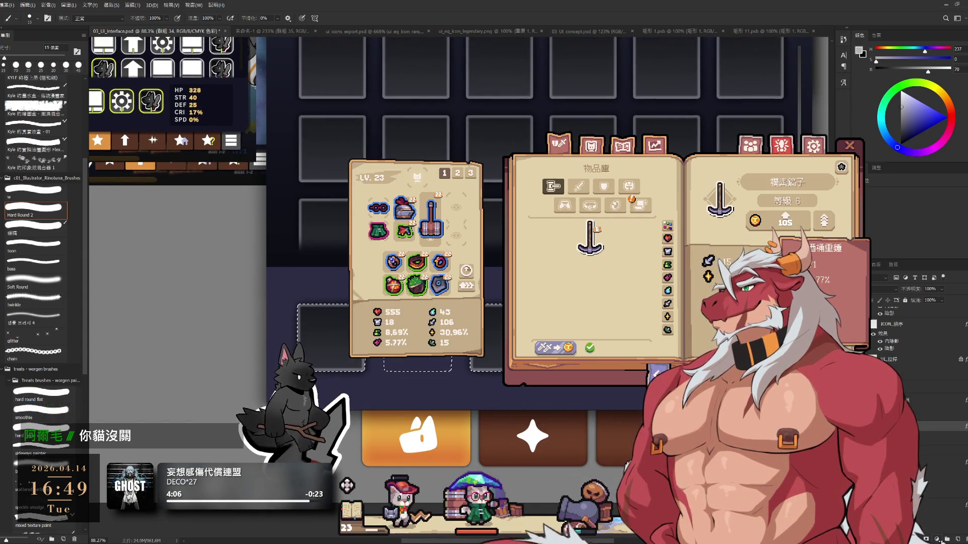
Step: Hide the inventory and item-book panels, keep HEAD/WEAPON slots dark, and add an empty layer
left_click(97, 117, "ctrl")
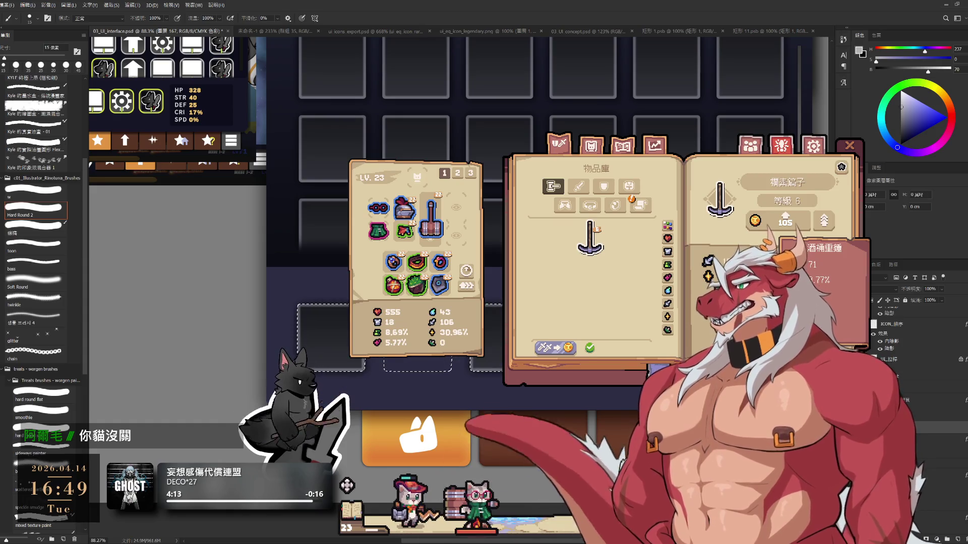
key("ctrl+z")
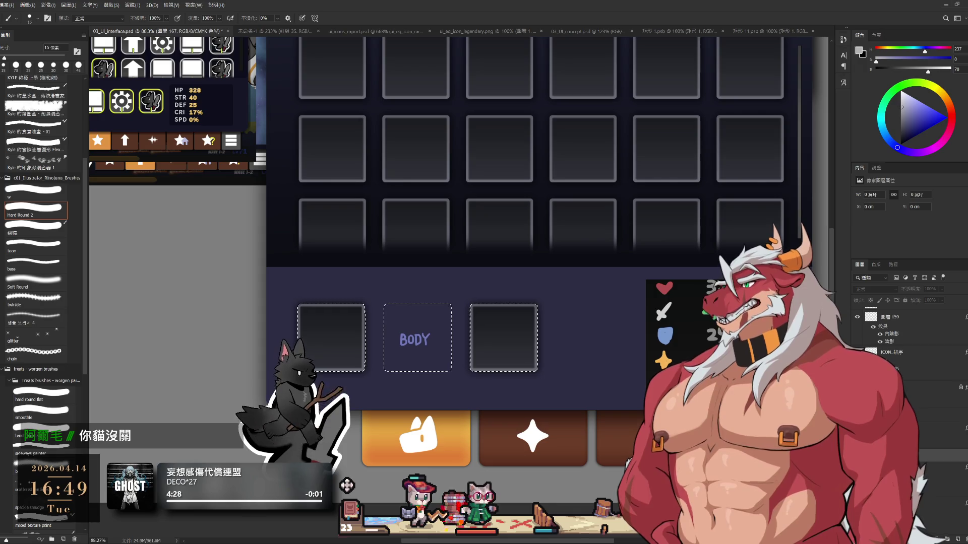
left_click(857, 345)
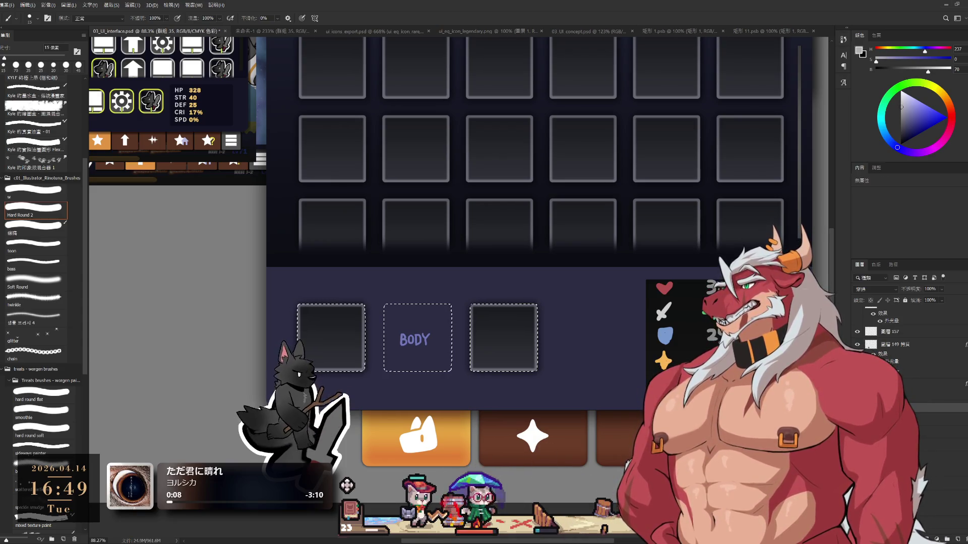
key("ctrl+z")
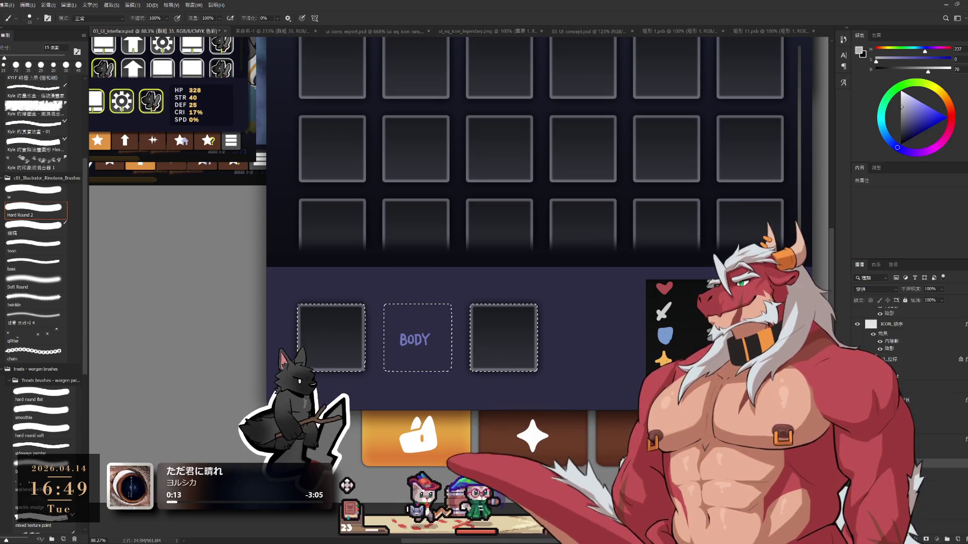
key("ctrl+shift+alt+n")
Step: Select the three equipment slot shapes and fill them with light grey
left_click_drag(629, 373, 638, 366)
scroll(638, 365, "up", 2)
key("ctrl+shift+d")
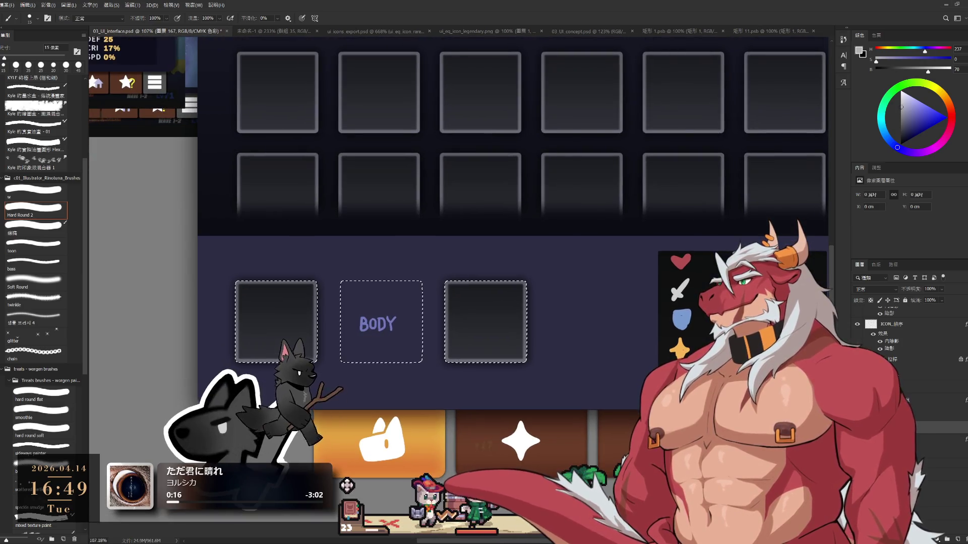
key("alt+BackSpace")
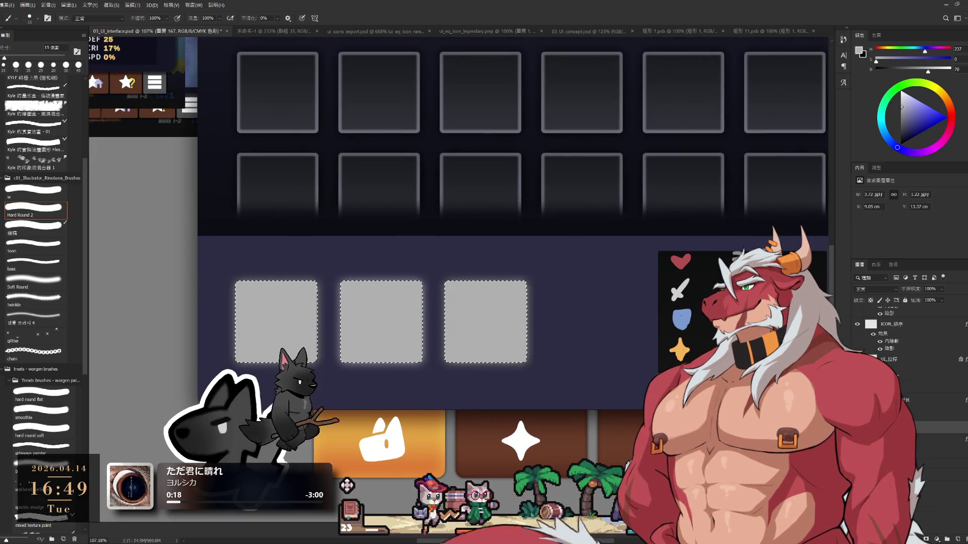
left_click_drag(408, 331, 523, 320)
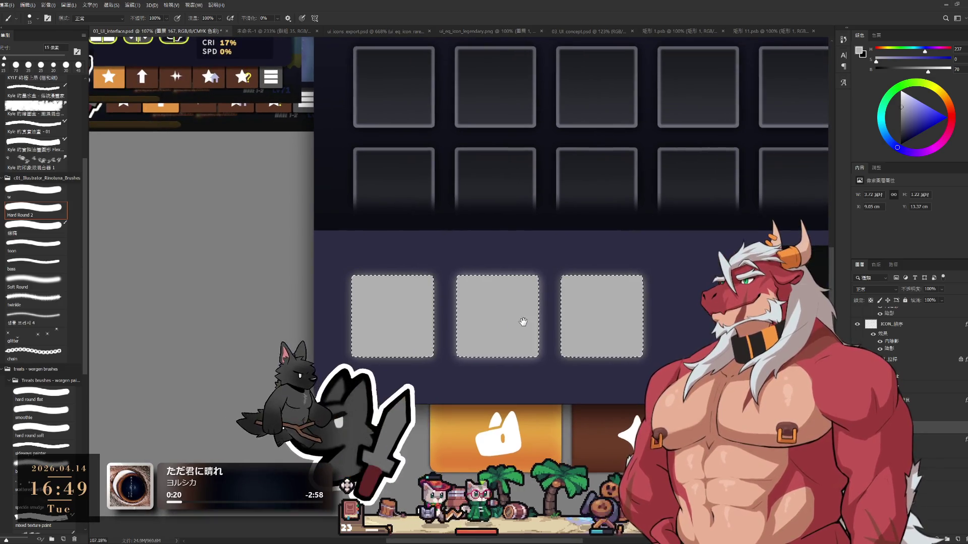
scroll(522, 319, "up", 2)
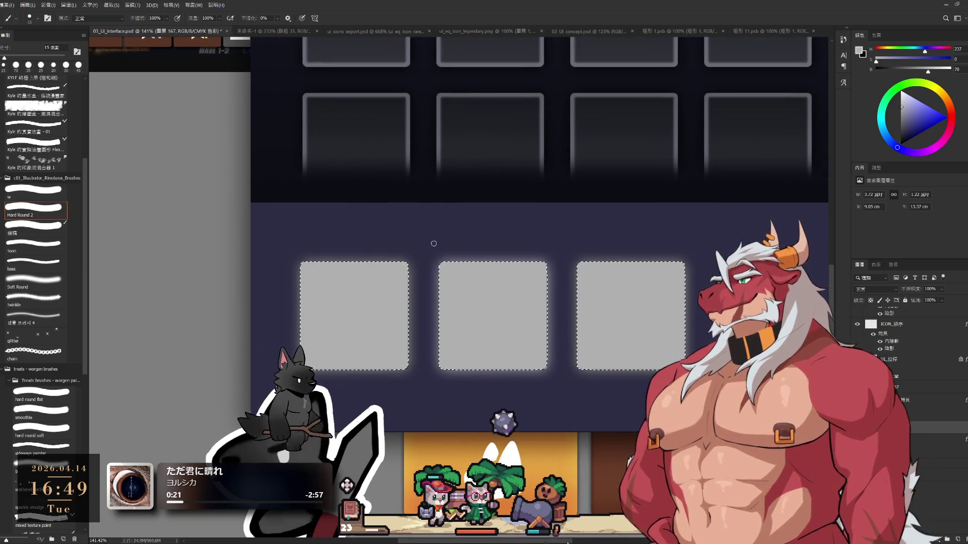
Step: Clear the selection around the three grey slots
key("l")
key("ctrl+d")
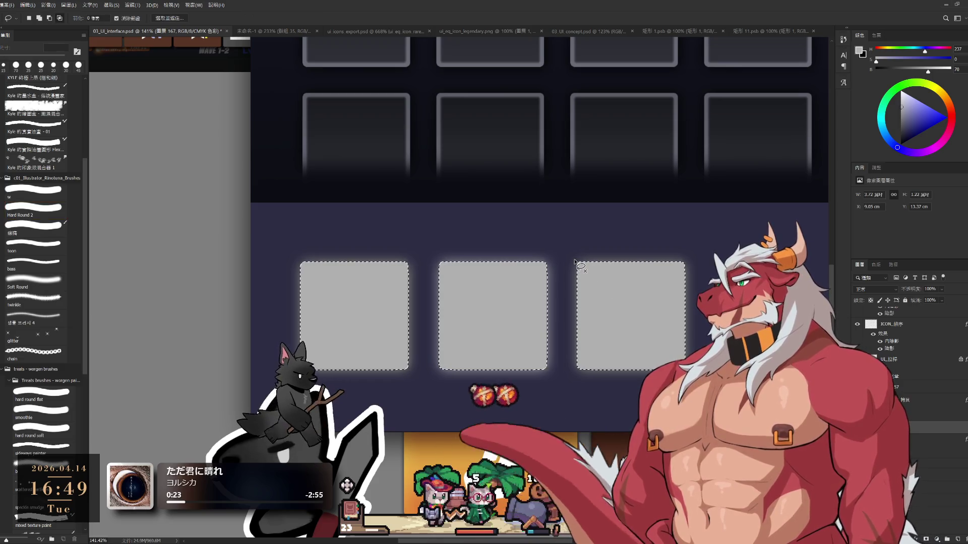
key("ctrl+shift+d")
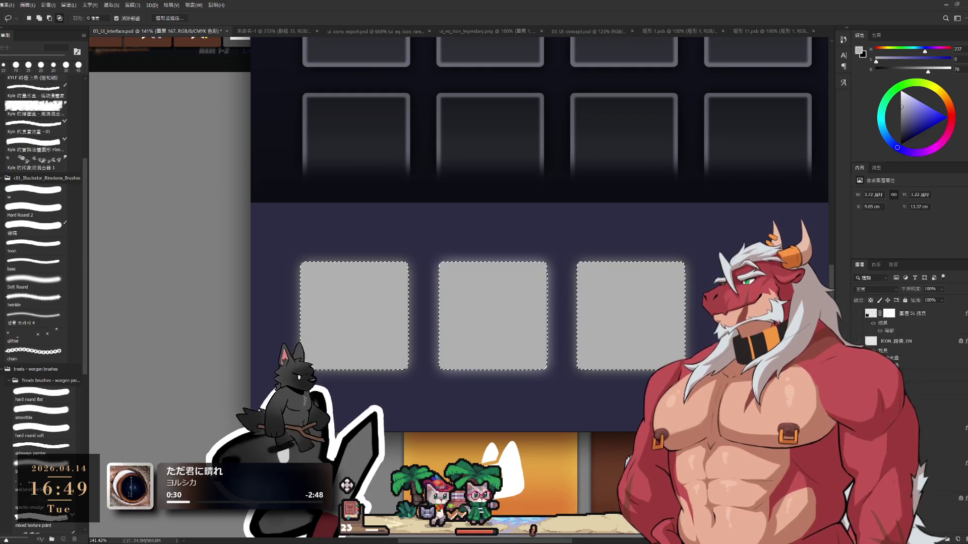
scroll(908, 363, "up", 3)
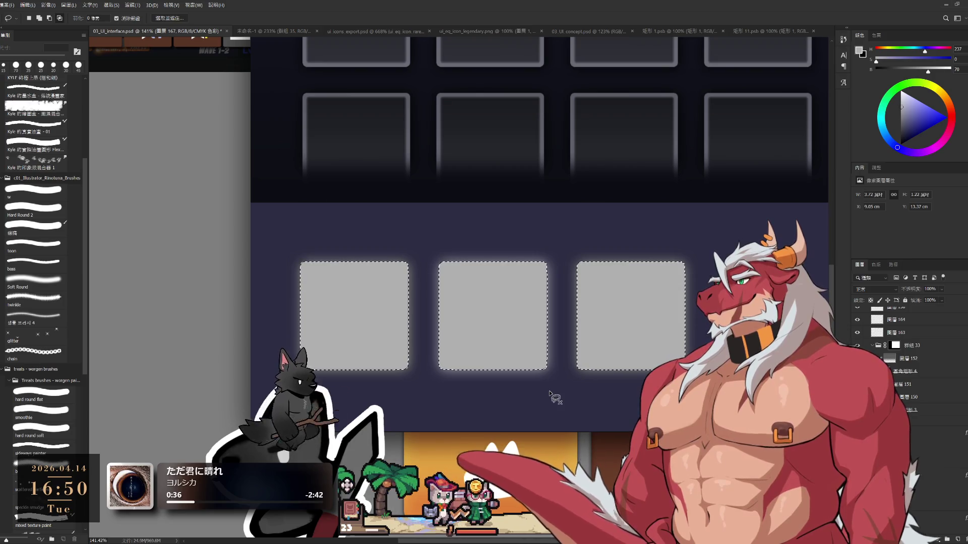
key("ctrl+d")
key("w")
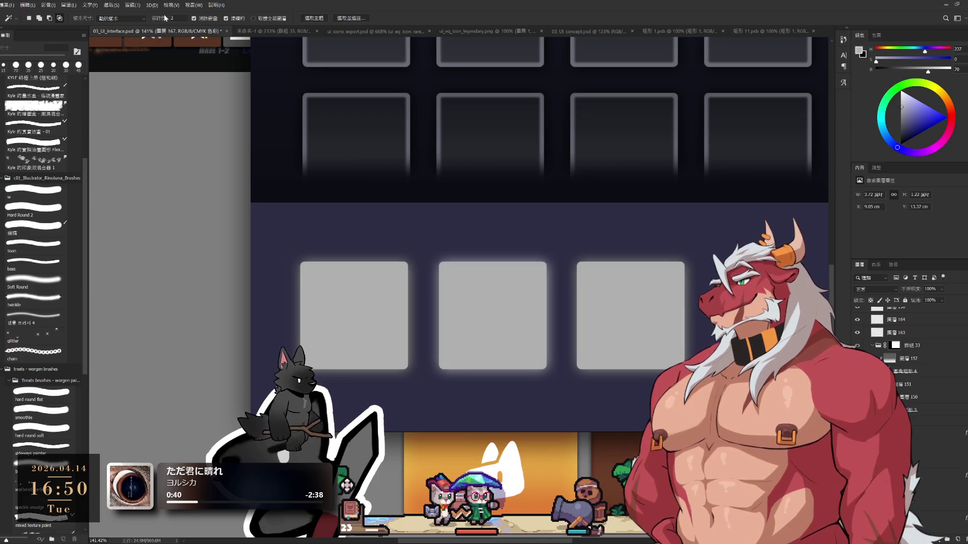
Step: Set Magic Wand tolerance to 0, select the middle grey slot, then deselect and return to the slot layer
left_click_drag(165, 19, 160, 18)
left_click(510, 299)
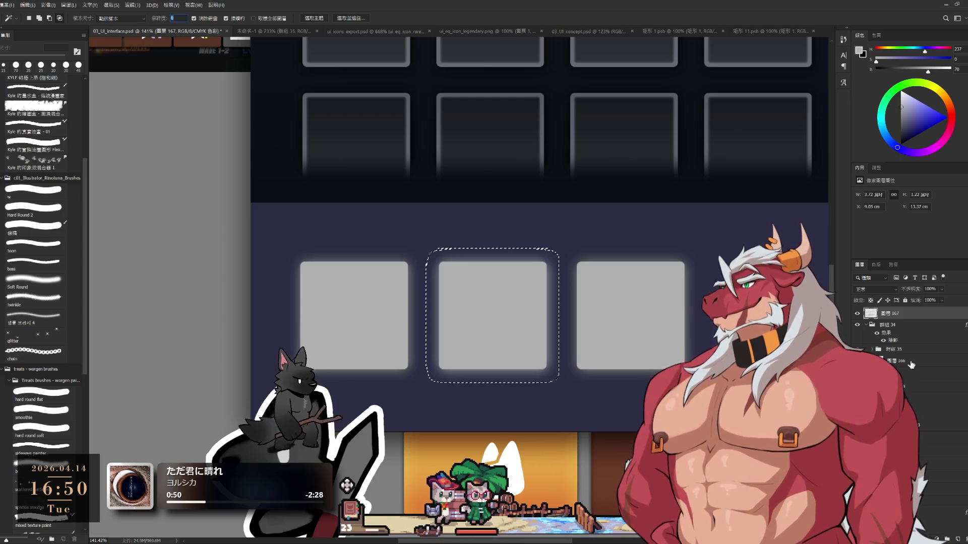
left_click(889, 324)
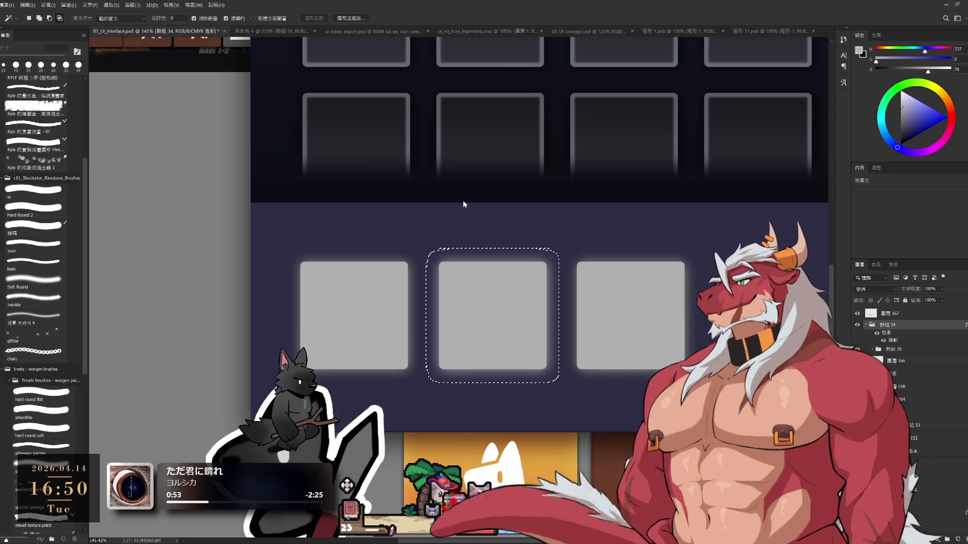
key("l")
key("ctrl+d")
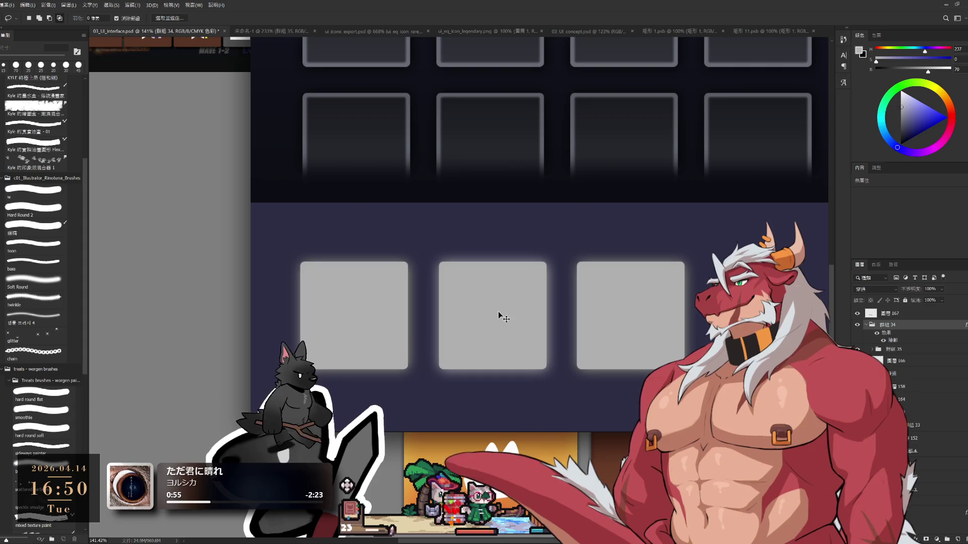
left_click(499, 316, "ctrl")
Step: Clear the middle slot selection and add a new empty layer above the grey slots
key("b")
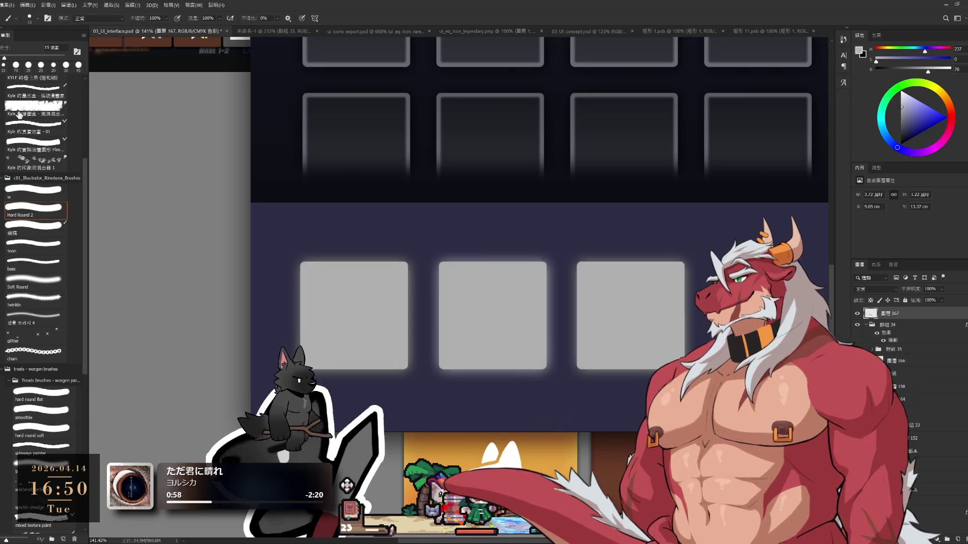
key("w")
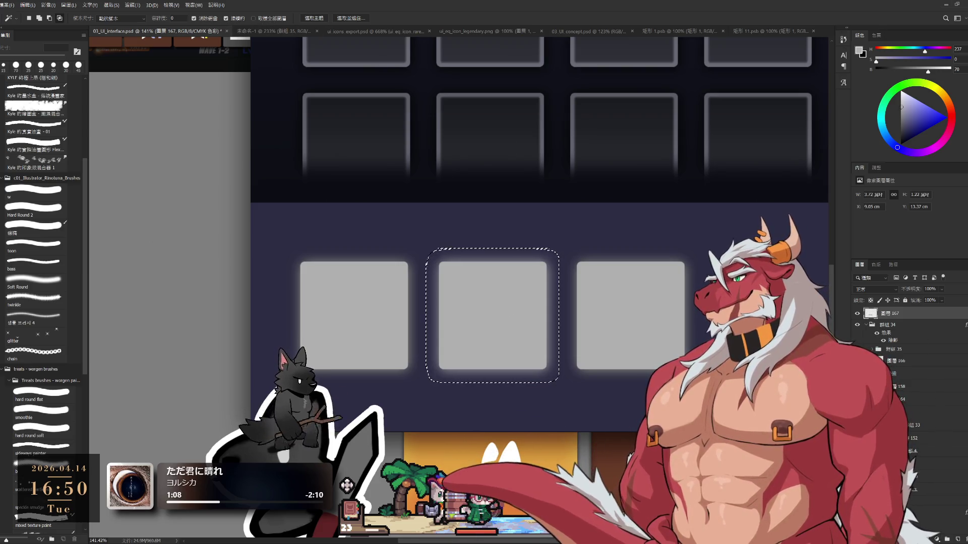
key("l")
left_click(468, 319)
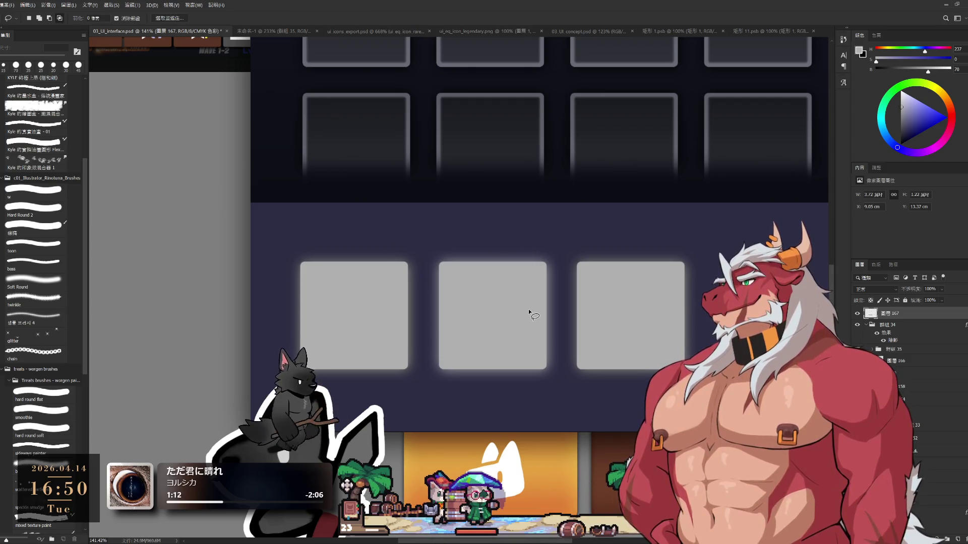
key("ctrl+shift+alt+n")
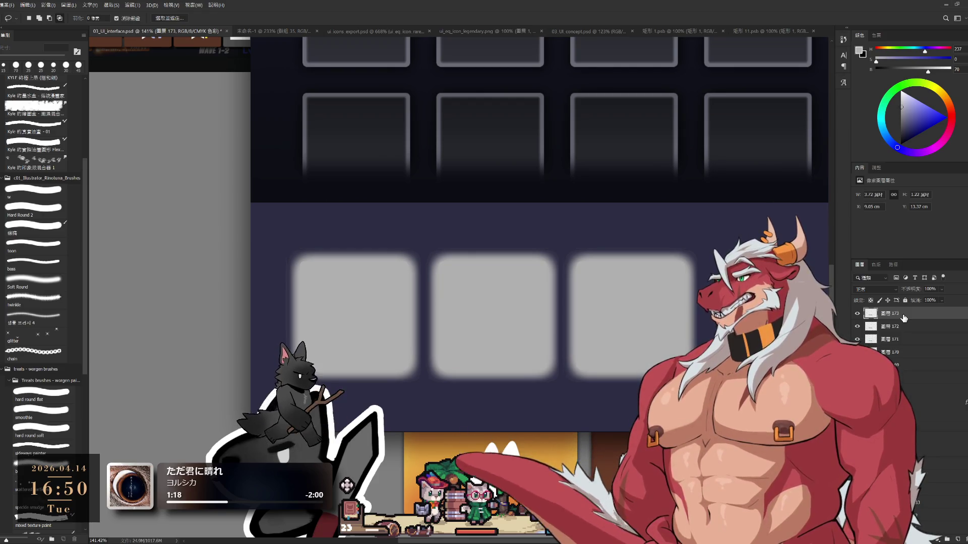
Step: Undo and redo through history until the extra stacked blurred layers are removed
key("ctrl+alt+z")
key("ctrl+alt+z")
key("ctrl+alt+z")
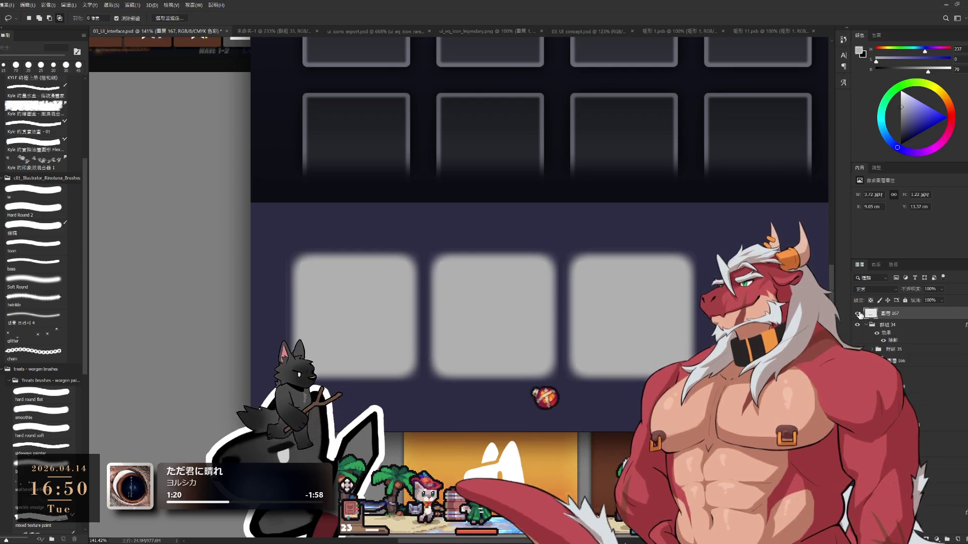
key("ctrl+shift+z")
key("ctrl+shift+z")
key("ctrl+shift+z")
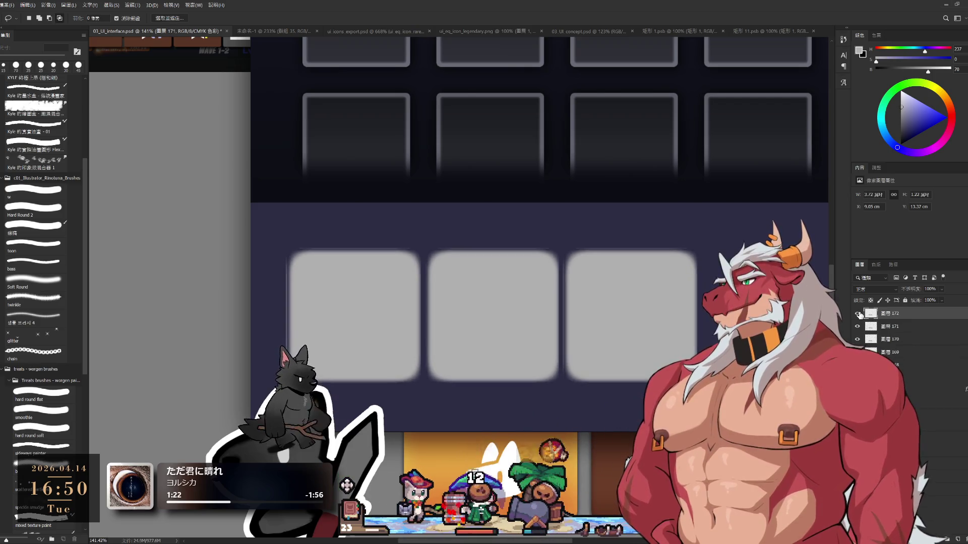
key("ctrl+e")
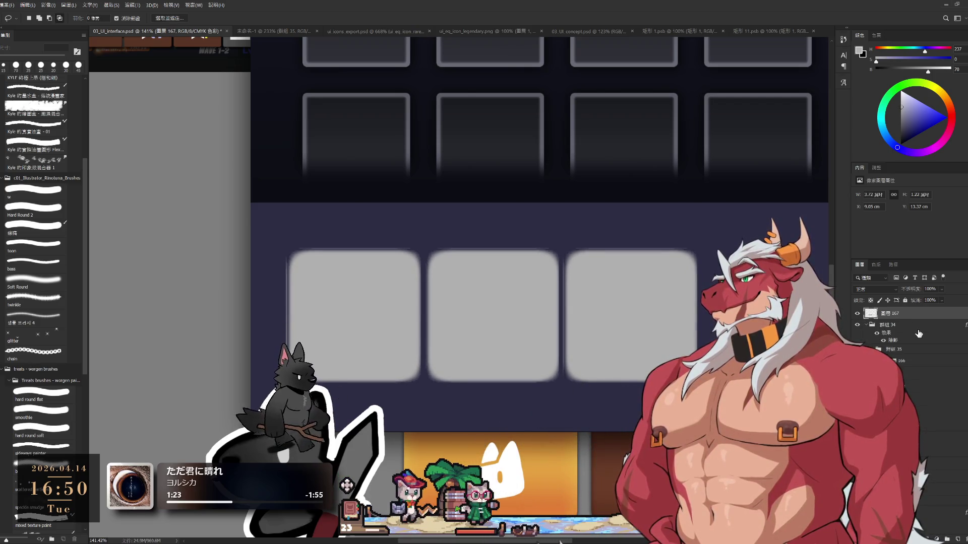
key("ctrl+shift+z")
key("ctrl+shift+z")
key("ctrl+shift+z")
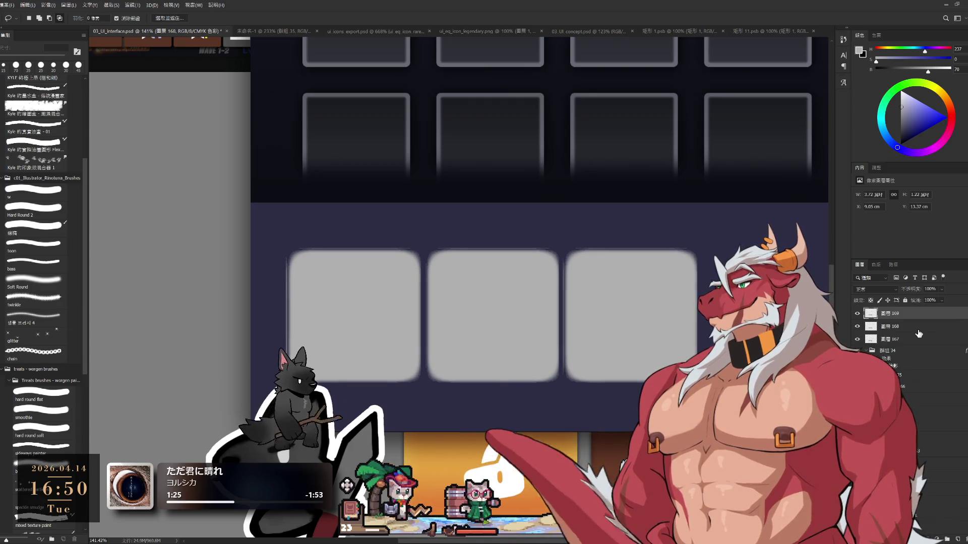
key("ctrl+z")
key("ctrl+z")
key("ctrl+z")
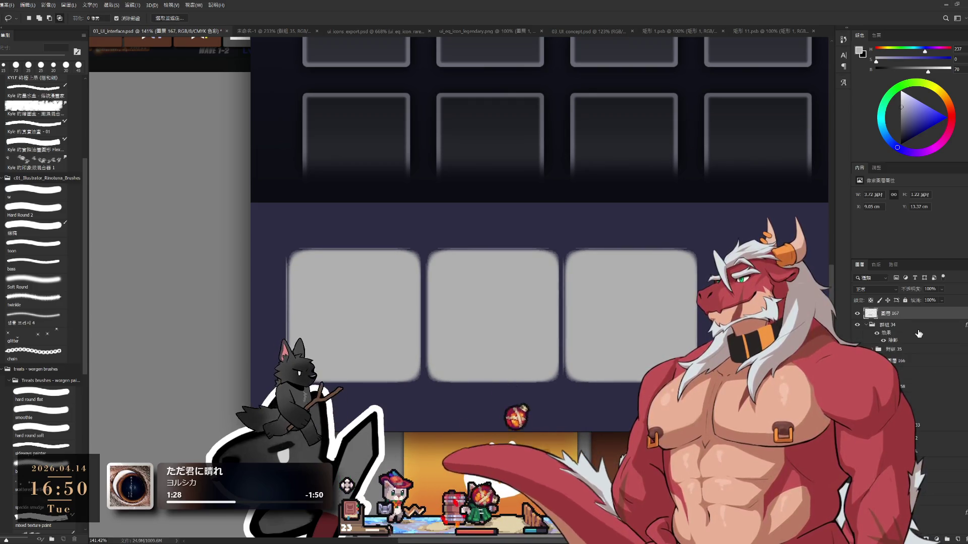
key("e")
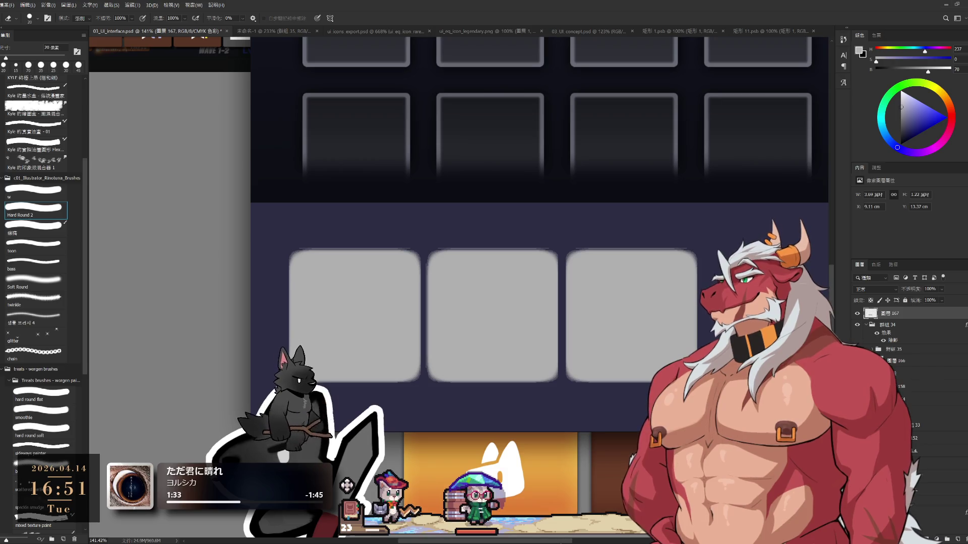
Step: Delete the grey placeholder layer 圖層 167 and select 圖層 156 holding the slot frames
left_click_drag(861, 313, 957, 536)
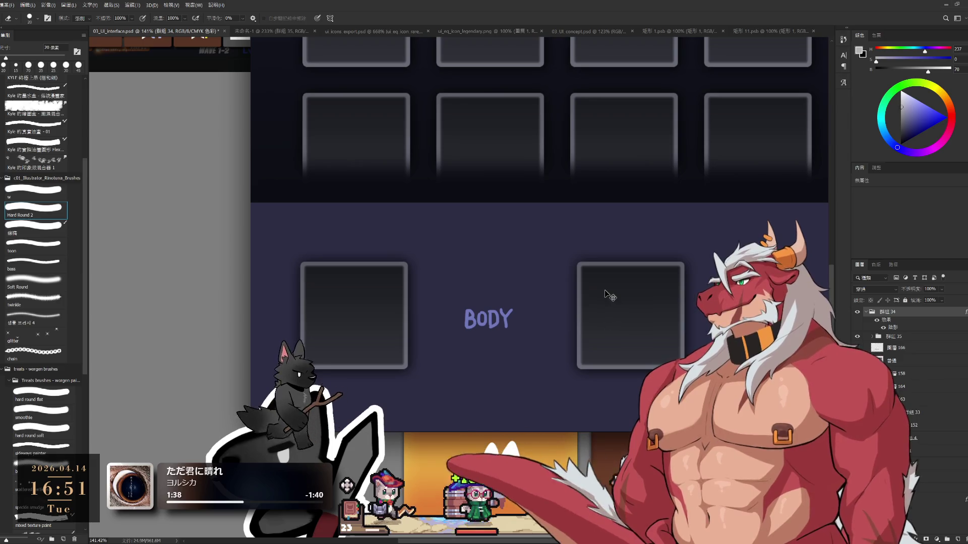
left_click(610, 295, "ctrl")
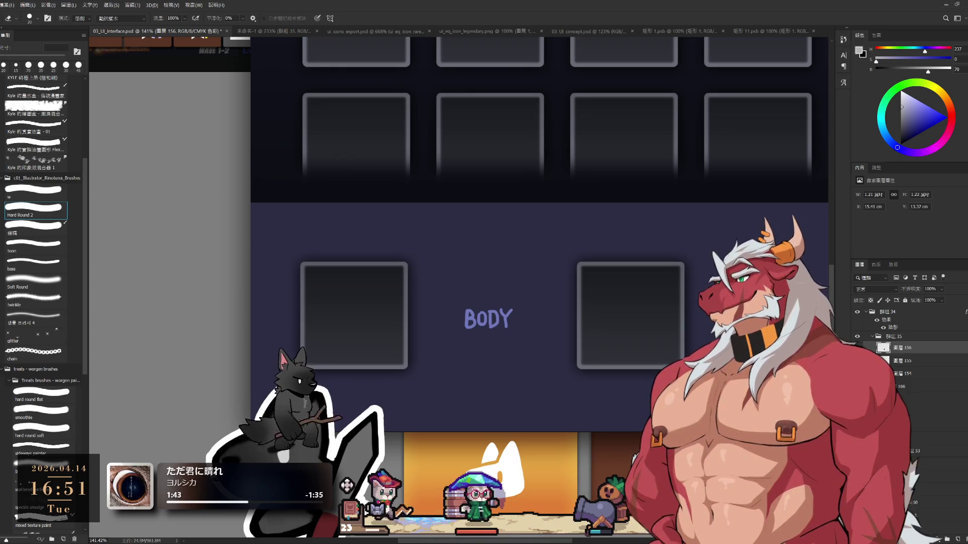
key("w")
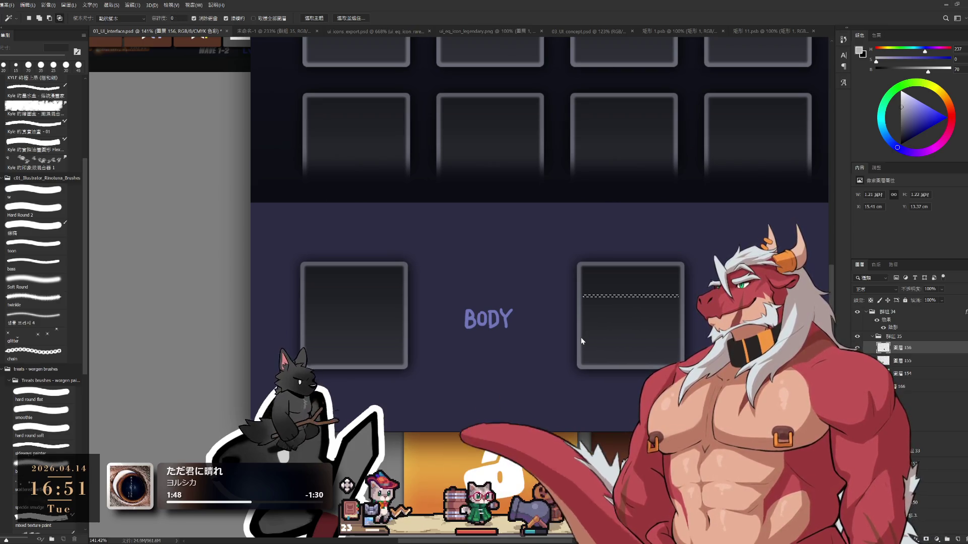
scroll(602, 327, "up", 3)
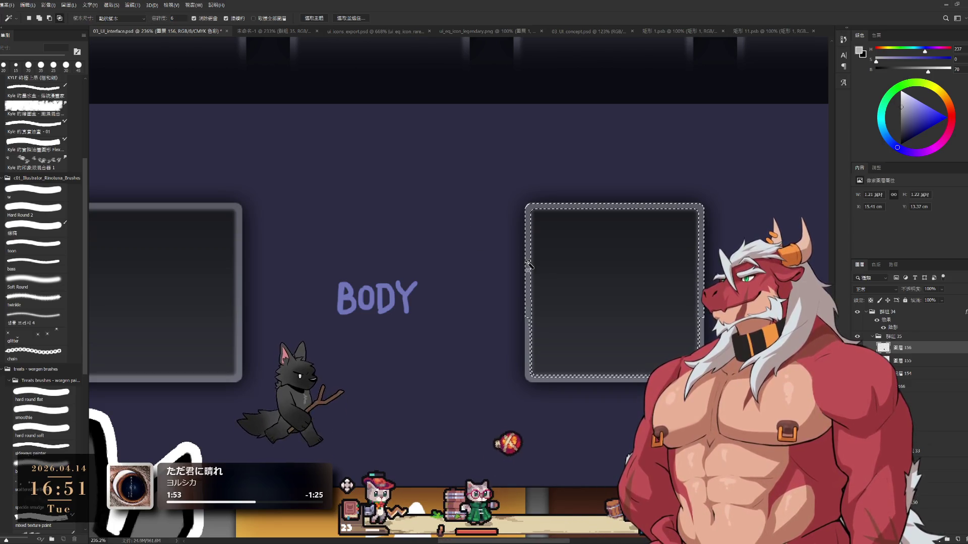
Step: Select the right dark slot box with Magic Wand tolerance 39 and refine it with the Lasso
left_click(574, 289)
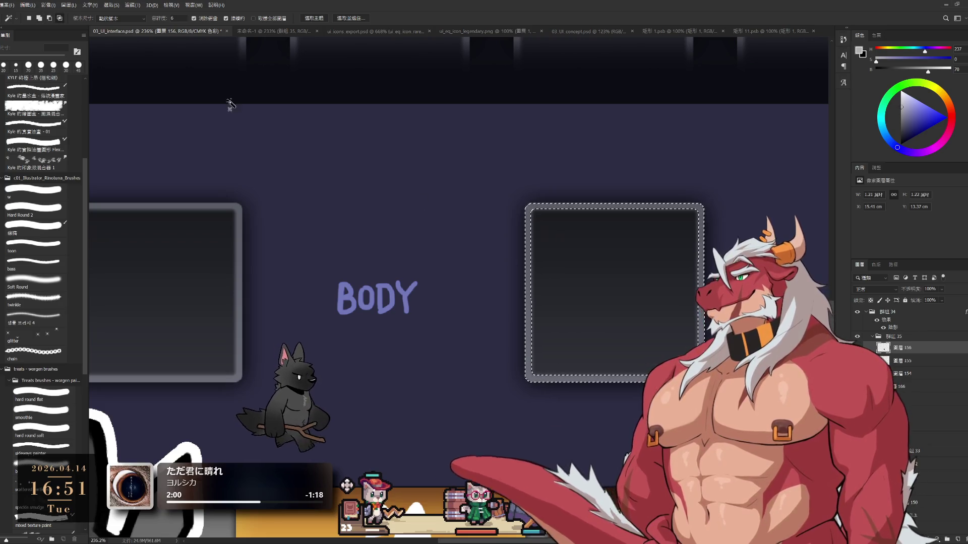
left_click(165, 20)
type("39")
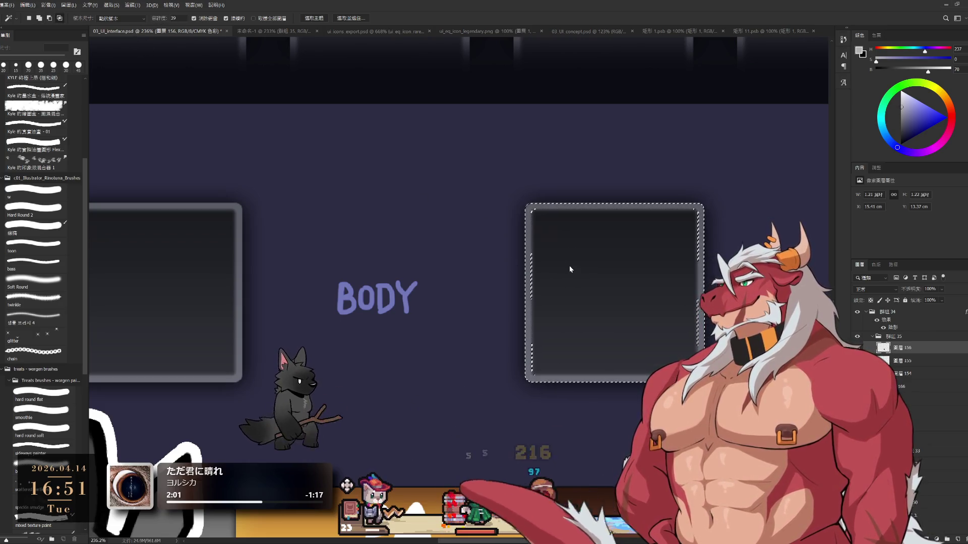
left_click(546, 229)
key("l")
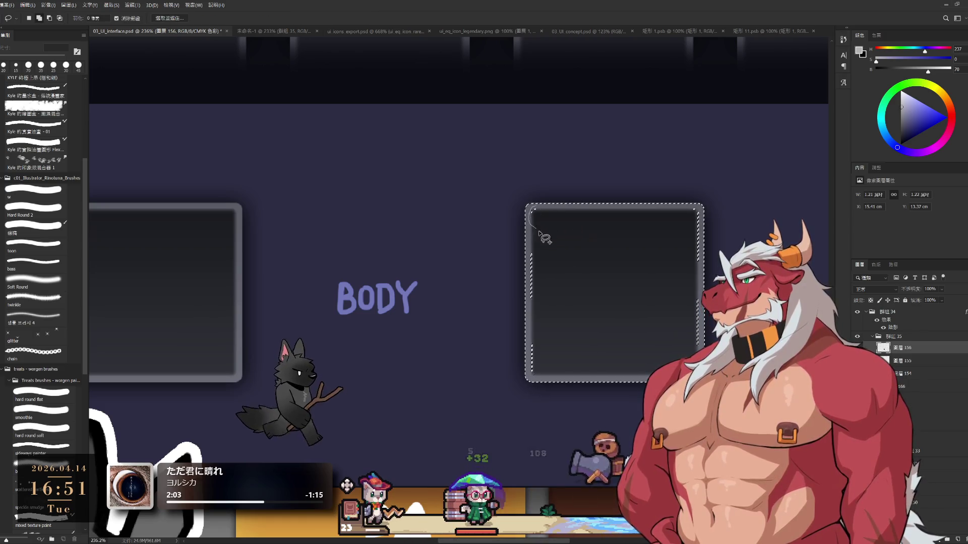
left_click_drag(529, 247, 540, 380)
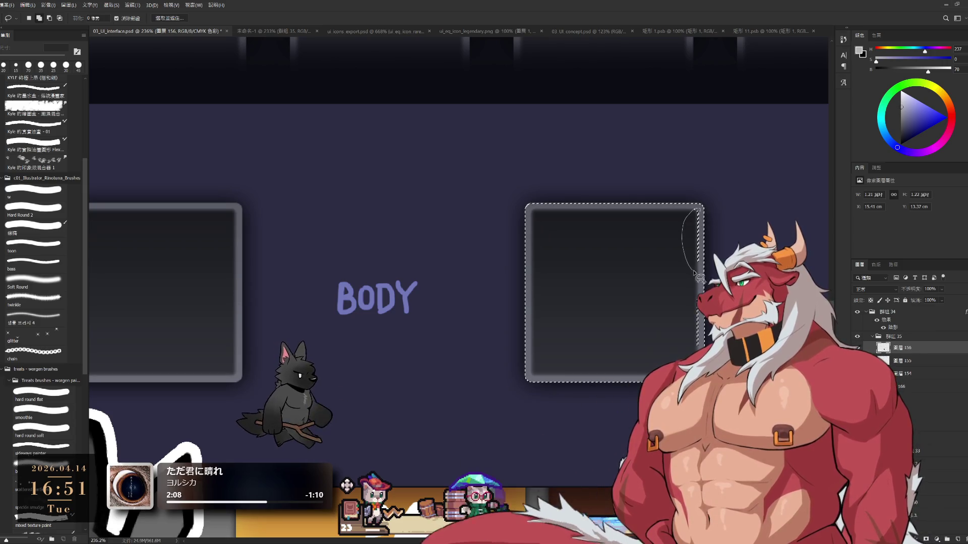
left_click_drag(700, 213, 685, 355)
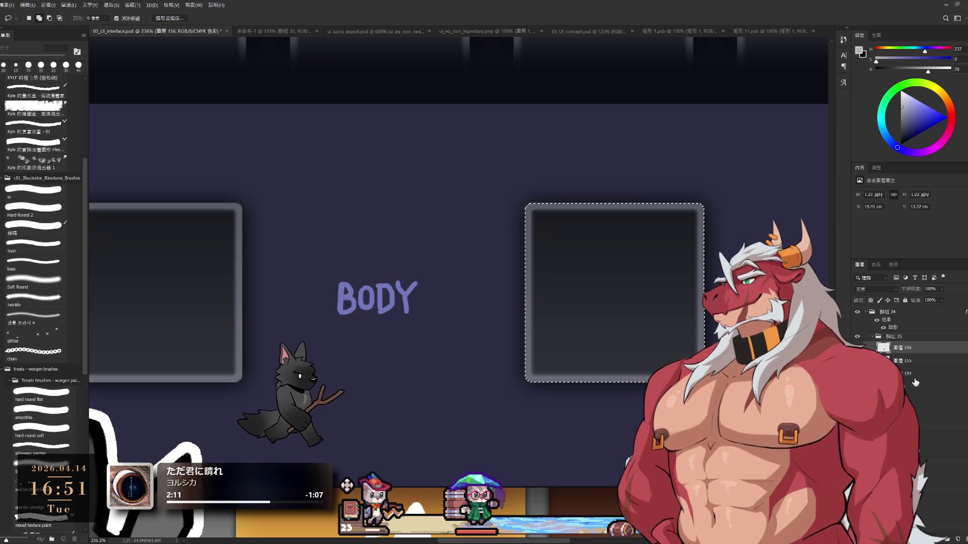
Step: On a new layer, fill the selection flat light grey, move it onto the middle slot, and deselect
left_click(947, 540)
key("b")
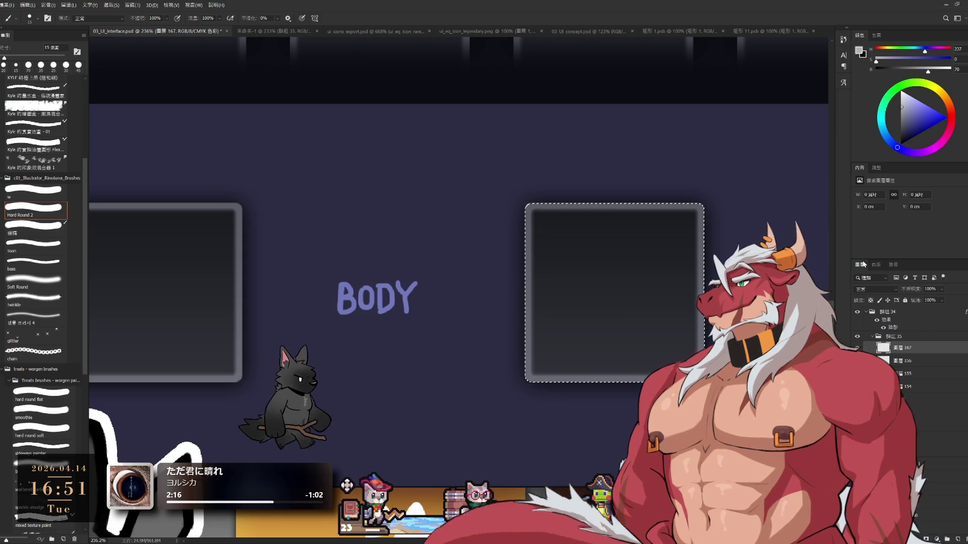
left_click_drag(540, 207, 540, 281)
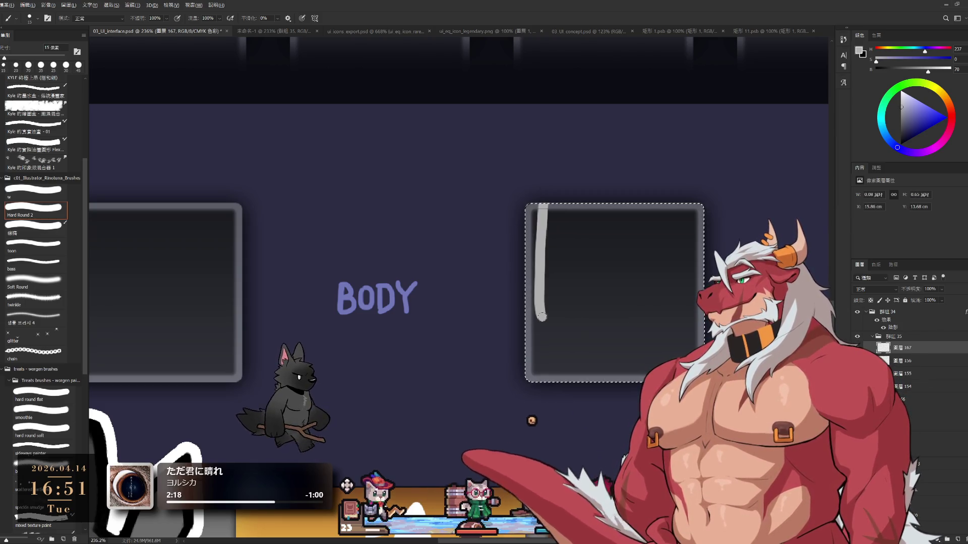
key("alt+BackSpace")
mouse_move(611, 294)
left_mouse_down()
mouse_move(391, 295)
mouse_move(478, 327)
left_mouse_up()
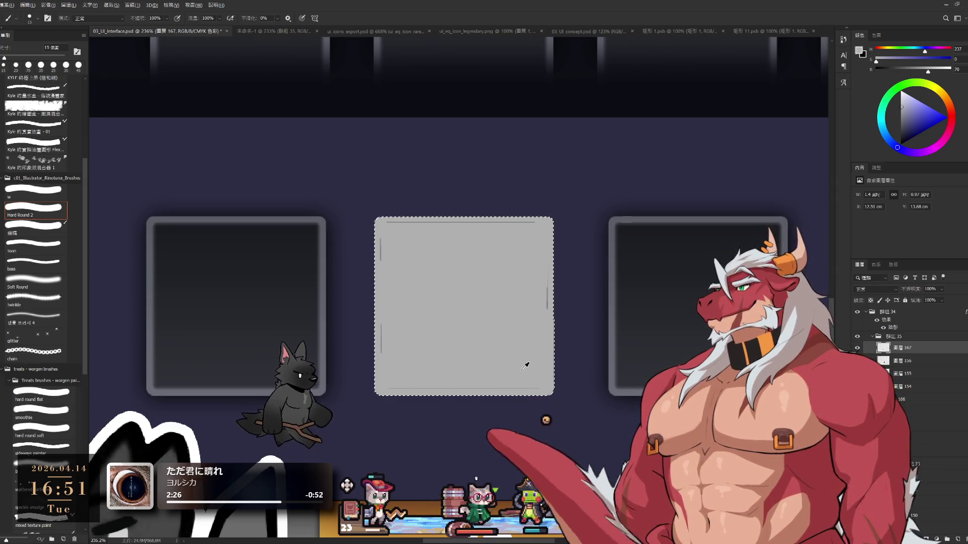
key("alt+BackSpace")
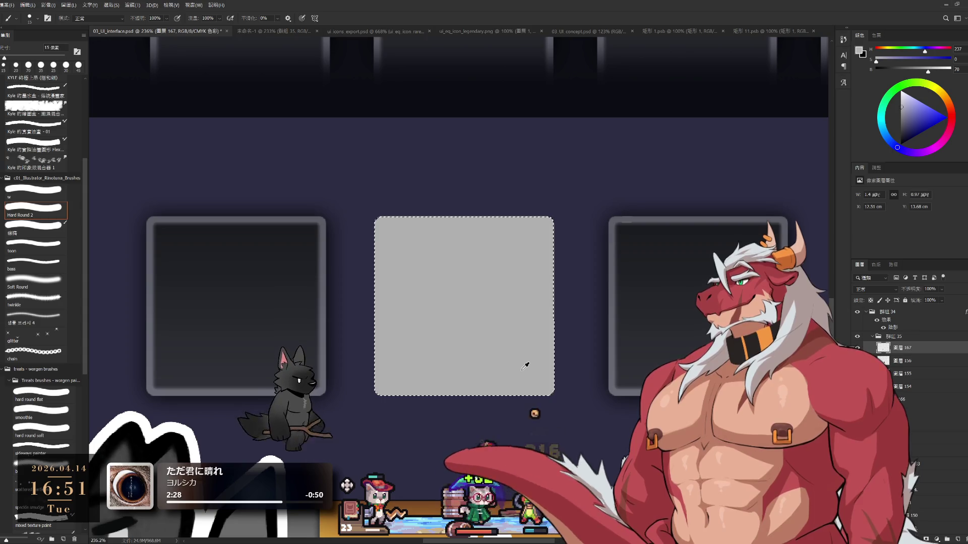
key("l")
key("ctrl+d")
Step: Compare and delete the grey fill layer, then set the slot layer's blend mode to Multiply (色彩增值)
scroll(580, 353, "down", 3)
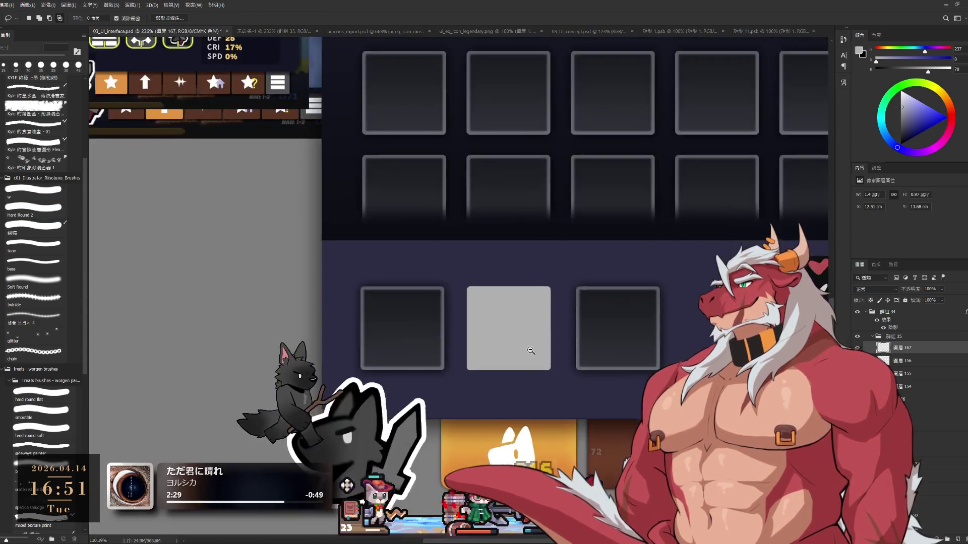
left_click(857, 347)
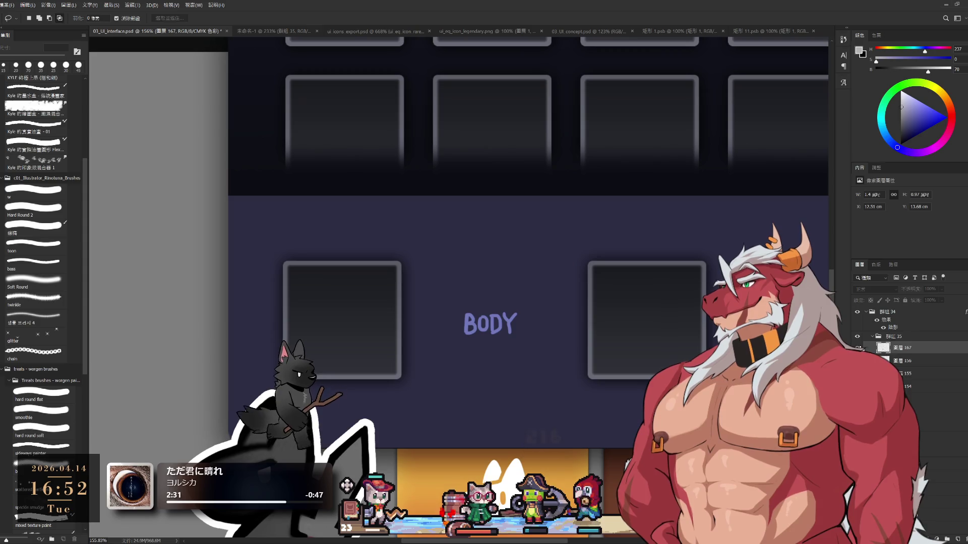
left_click(857, 348)
left_click_drag(605, 345, 597, 303)
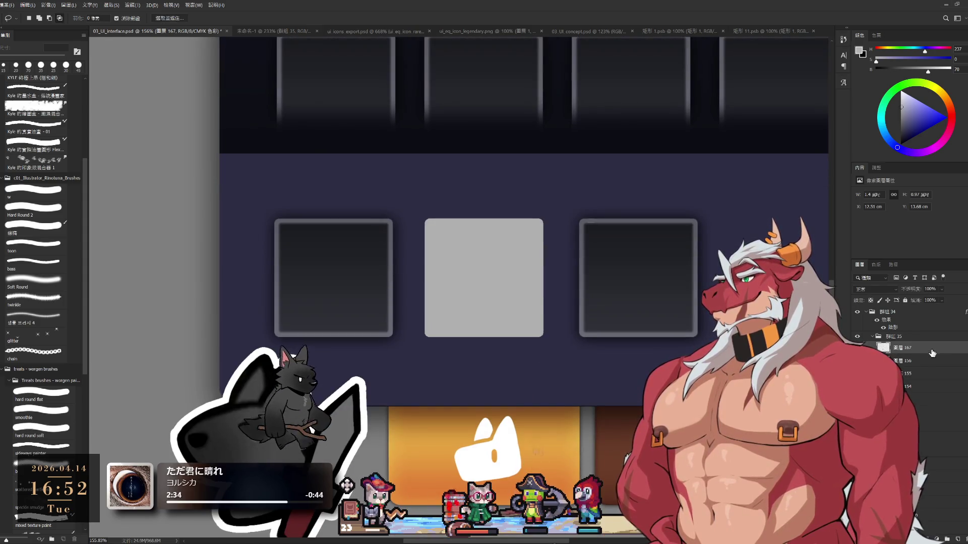
key("Delete")
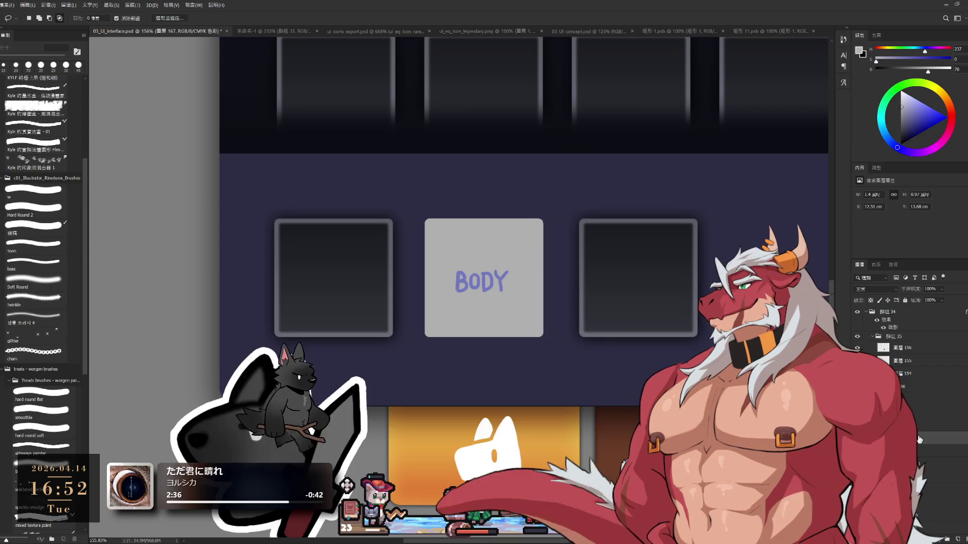
left_click_drag(528, 315, 559, 344)
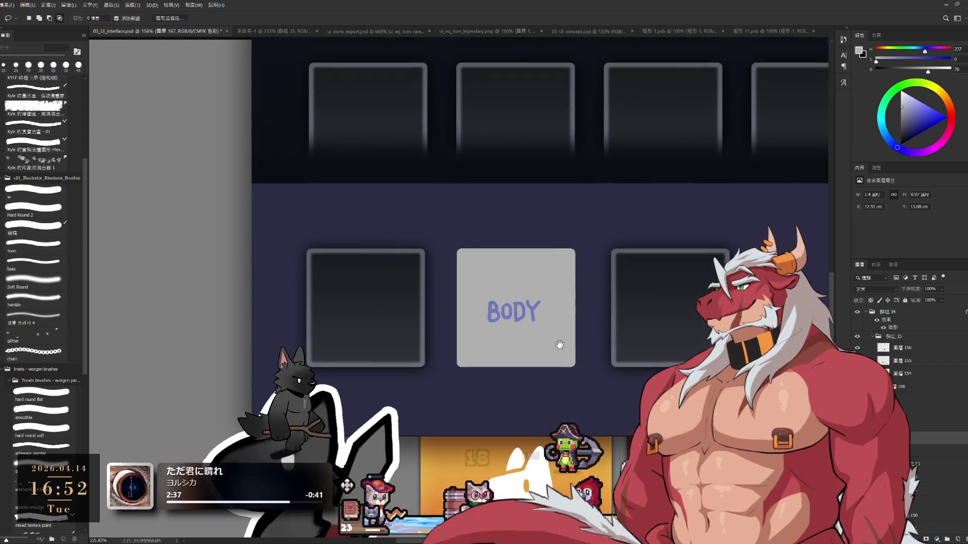
left_click(870, 289)
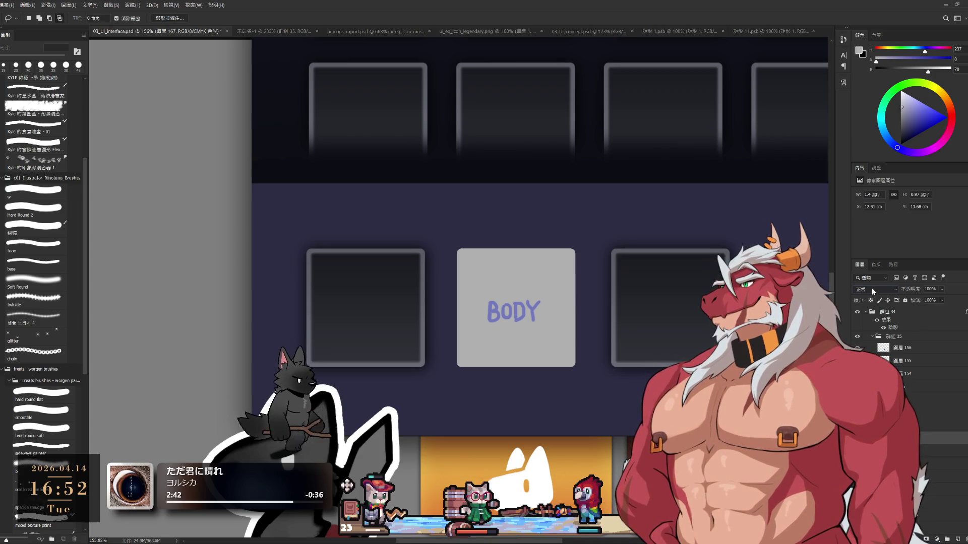
left_click(876, 322)
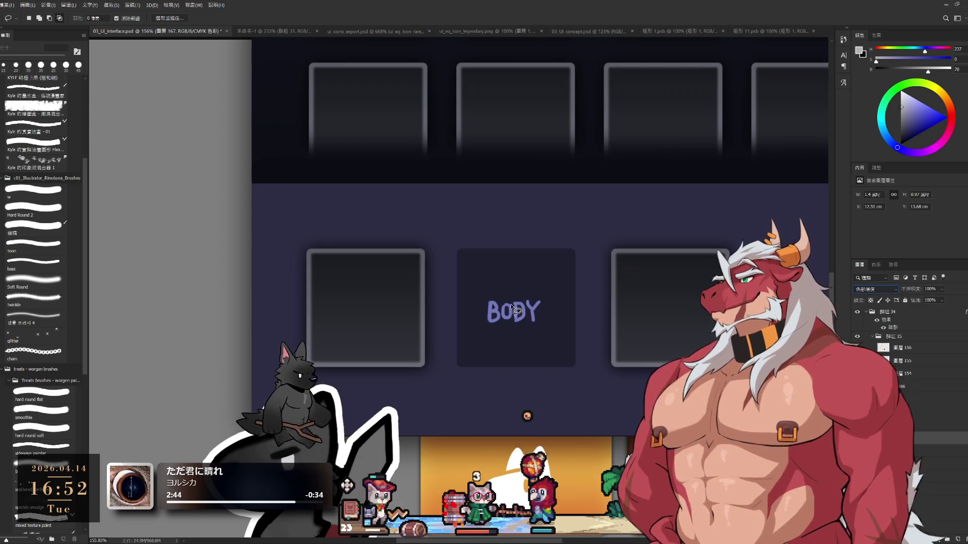
Step: Erase soft lighter strips inside the BODY box with a soft round eraser, enlarging the tip
key("e")
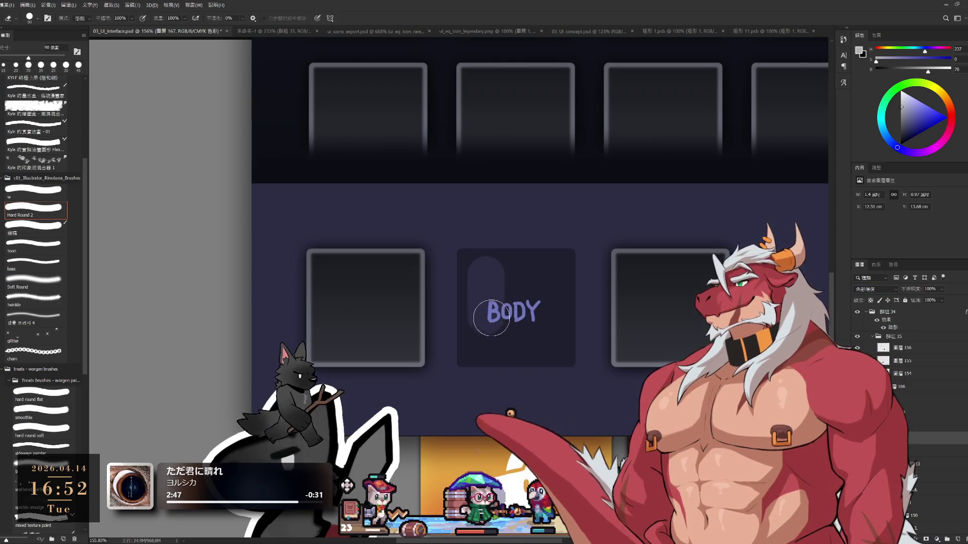
left_click(66, 285)
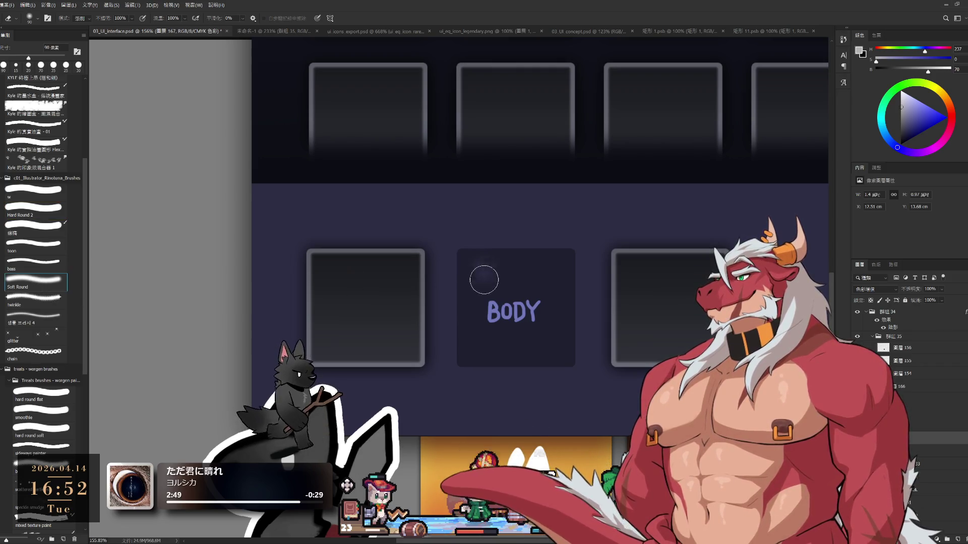
left_click_drag(484, 280, 490, 348)
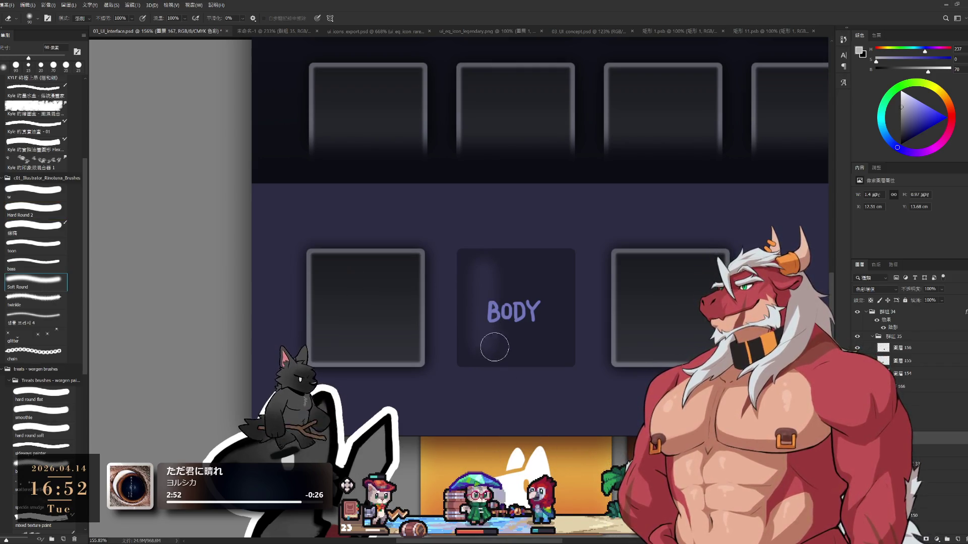
key("ctrl+z")
key("ctrl+z")
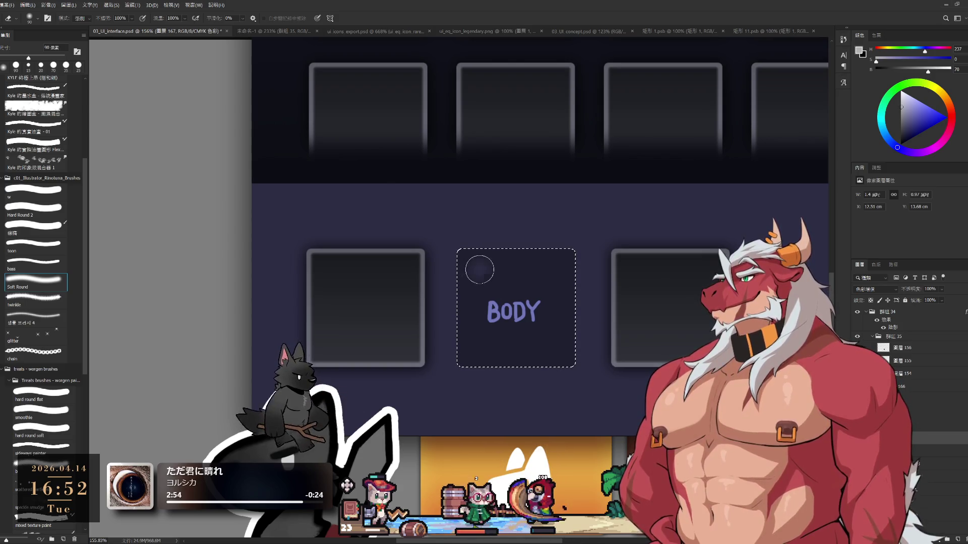
mouse_move(479, 269)
left_mouse_down()
mouse_move(479, 345)
mouse_move(550, 349)
mouse_move(556, 280)
mouse_move(484, 270)
mouse_move(513, 316)
left_mouse_up()
key("bracketright")
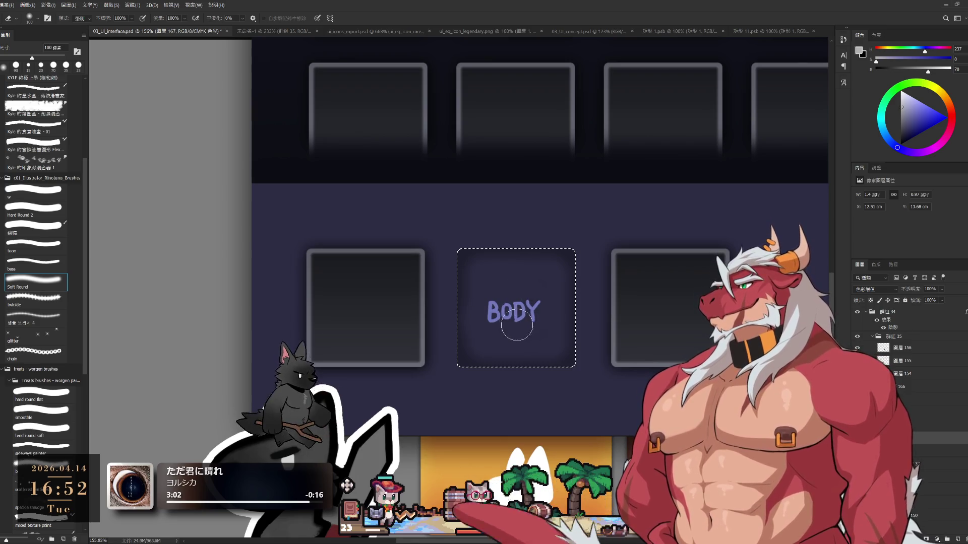
Step: Undo the erased strips and the soft stroke behind BODY, keeping the slot a plain dark square
scroll(517, 326, "down", 10)
scroll(537, 312, "up", 9)
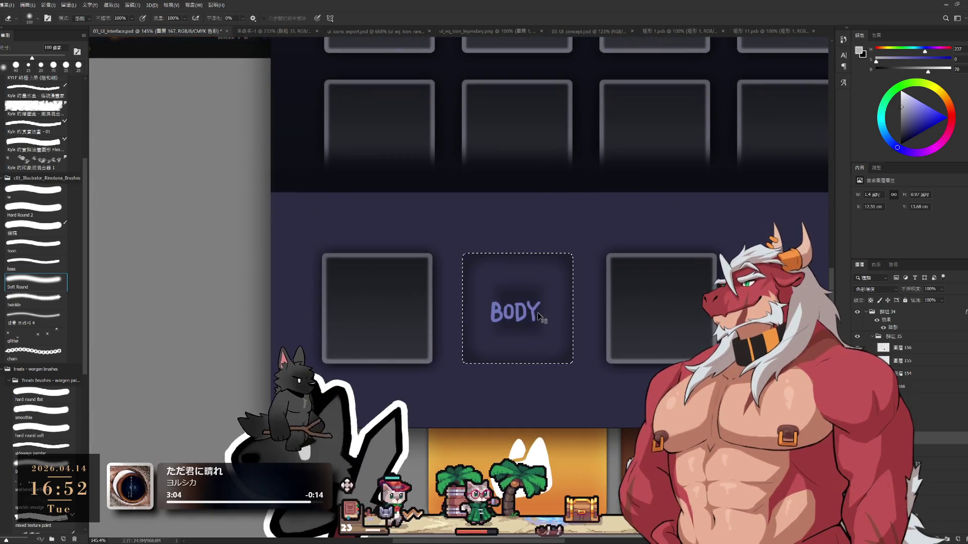
key("ctrl+z")
key("ctrl+z")
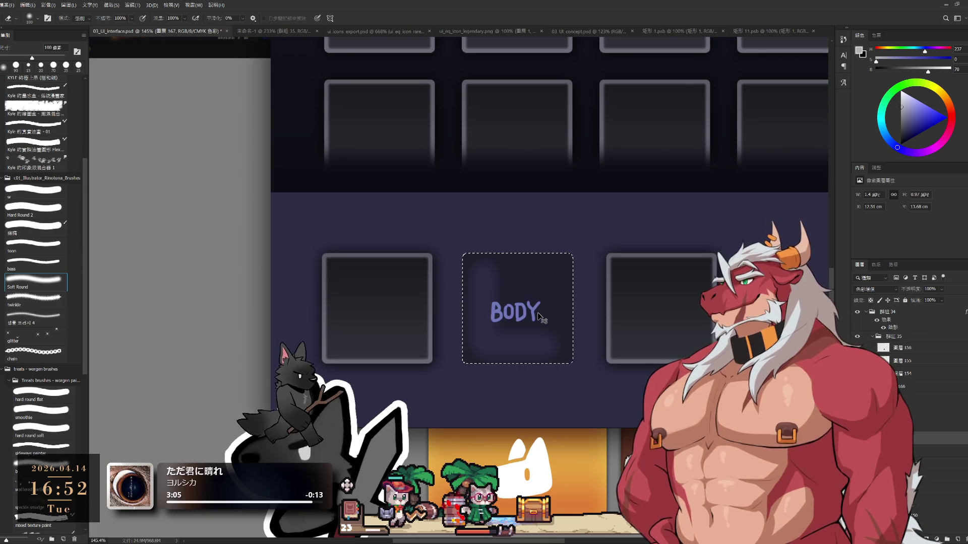
key("ctrl+z")
key("ctrl+z")
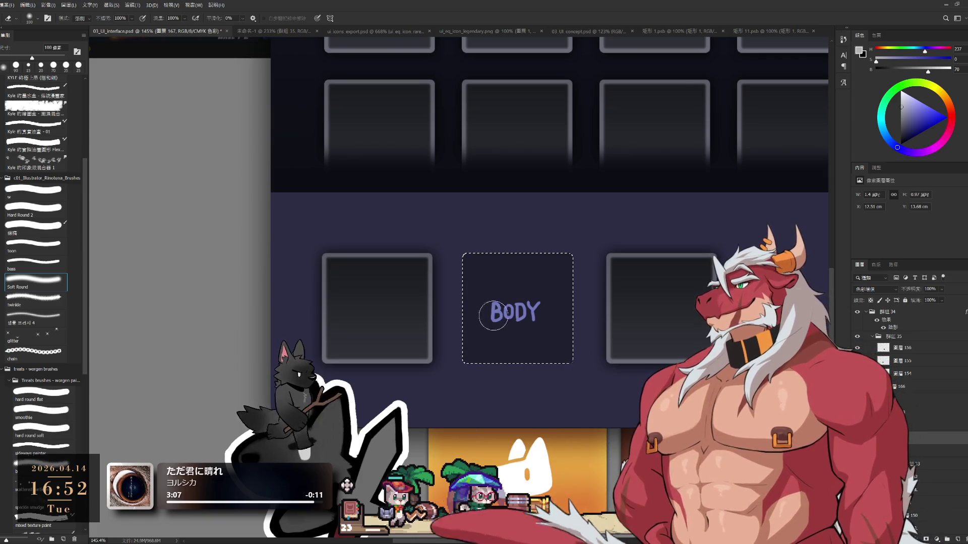
mouse_move(500, 303)
left_mouse_down()
mouse_move(490, 279)
mouse_move(497, 309)
mouse_move(482, 318)
mouse_move(502, 330)
left_mouse_up()
key("ctrl+z")
Step: Clear the selection around the BODY box and zoom out to the whole EQUIP panel
key("l")
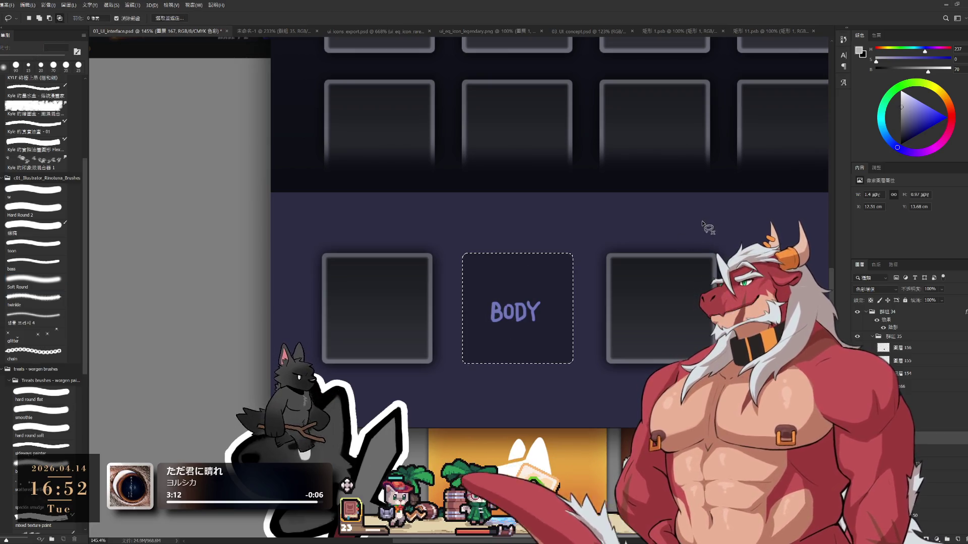
key("ctrl+d")
scroll(620, 252, "down", 5)
left_click(566, 307)
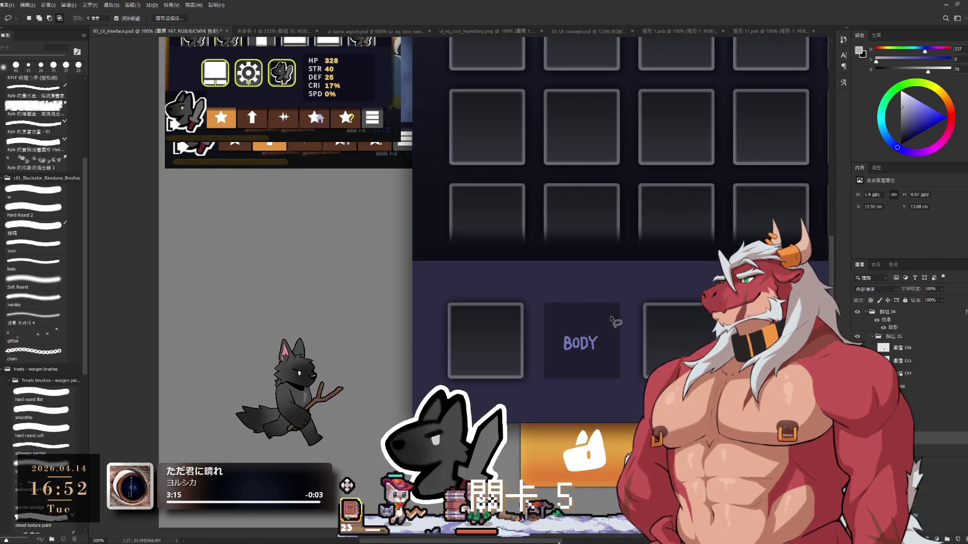
scroll(602, 361, "down", 5)
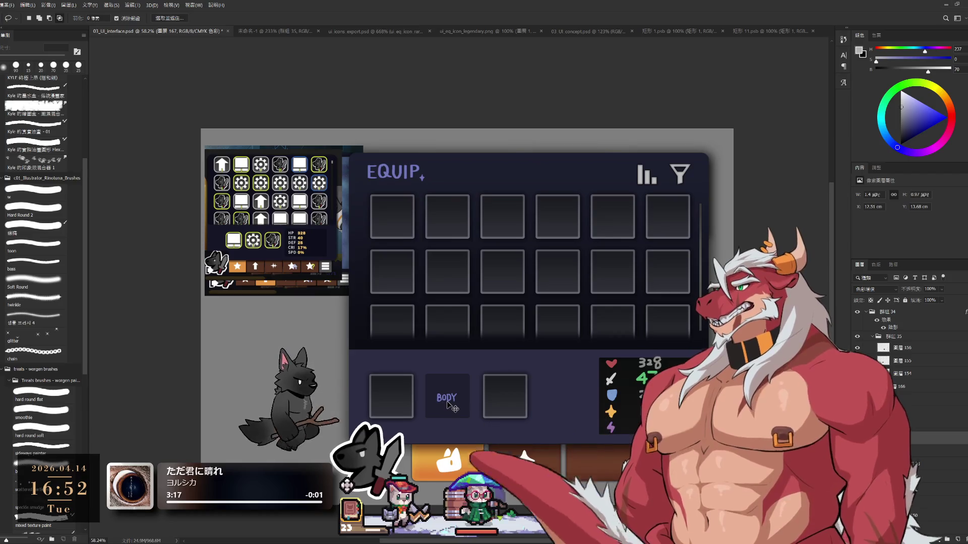
left_click(448, 404, "ctrl")
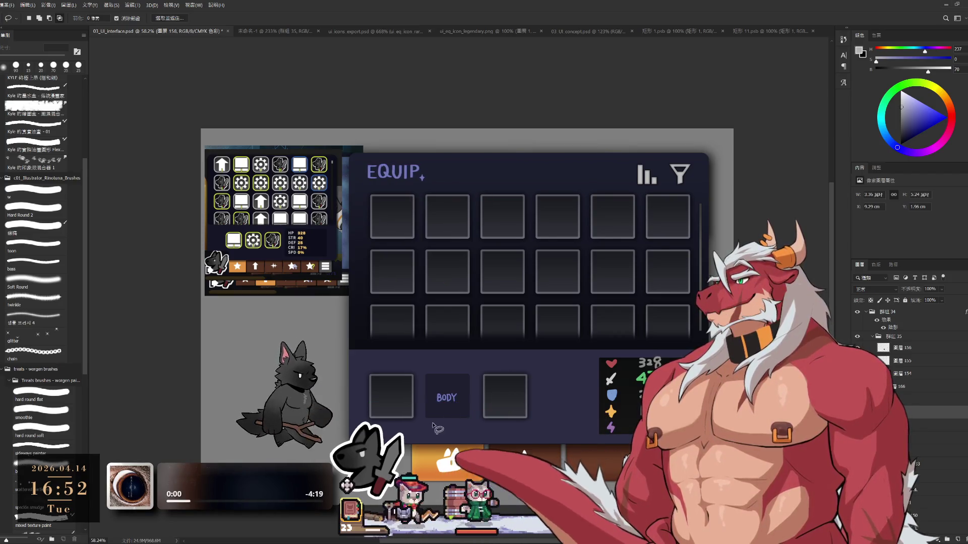
scroll(437, 429, "up", 5)
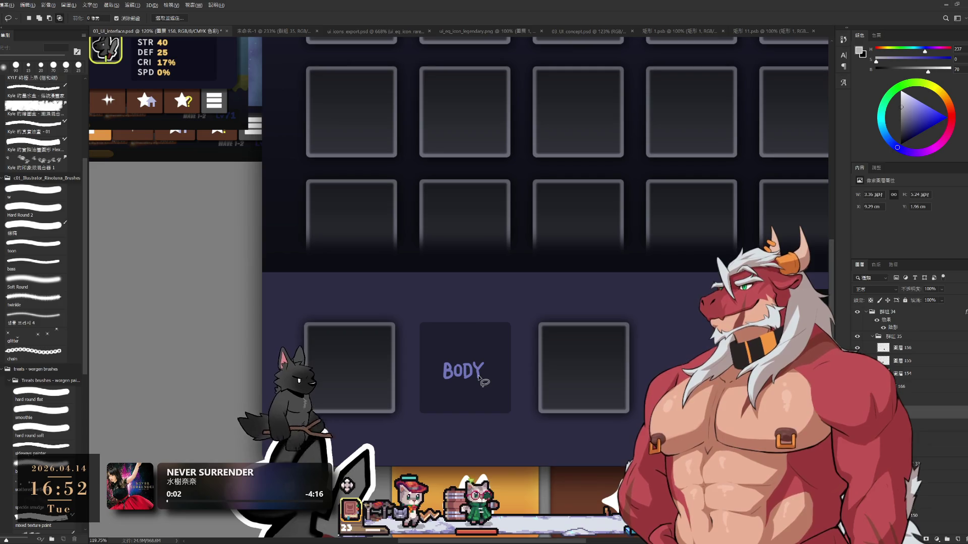
mouse_move(482, 381)
left_mouse_down()
mouse_move(357, 437)
mouse_move(398, 406)
left_mouse_up()
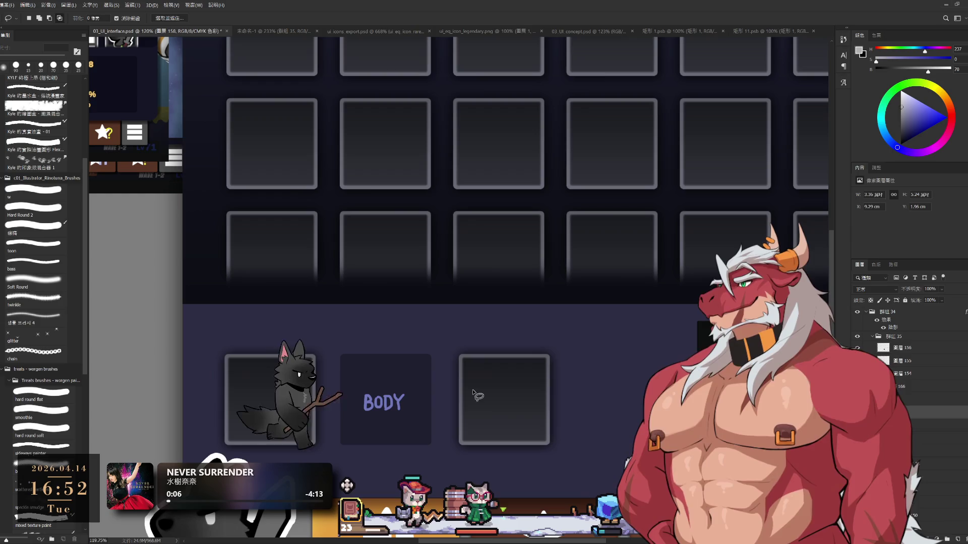
scroll(522, 401, "down", 3)
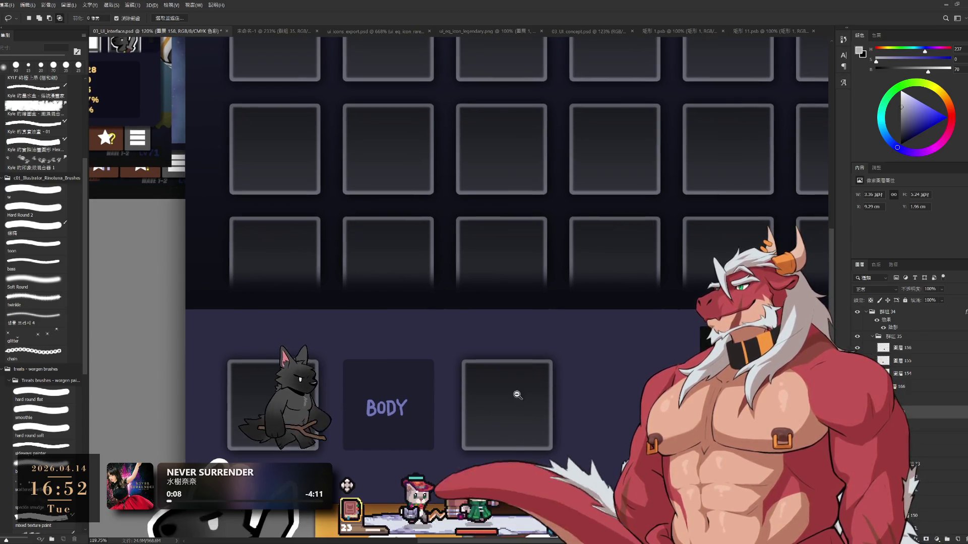
scroll(507, 398, "down", 2)
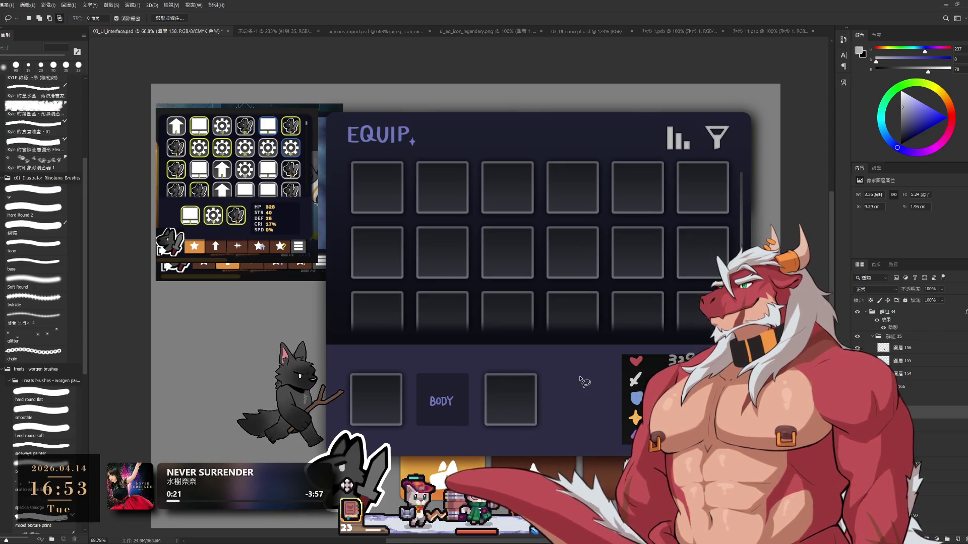
Step: Pick the stats box layer 圓角矩形 4 from layers 圖層 152 and 圓角矩形 4
left_click(943, 476)
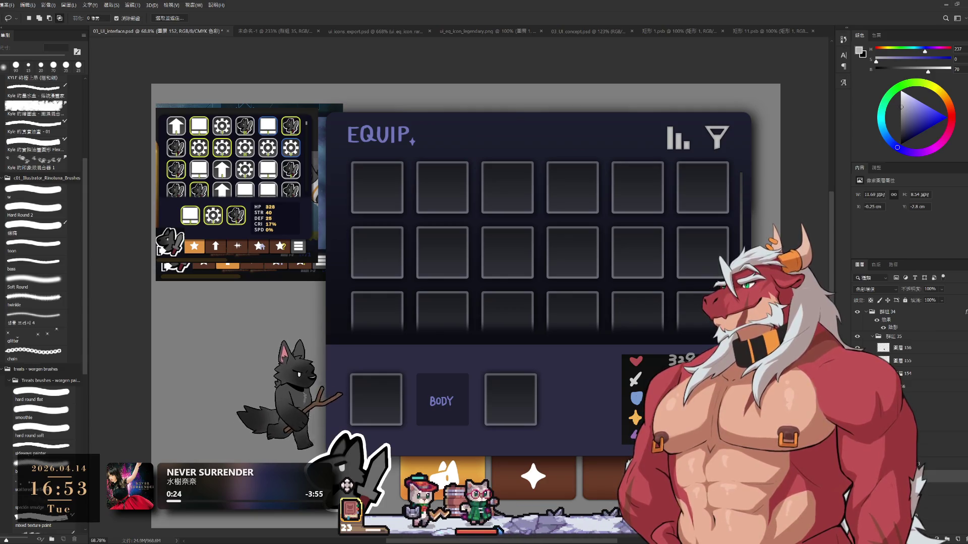
left_click(943, 489)
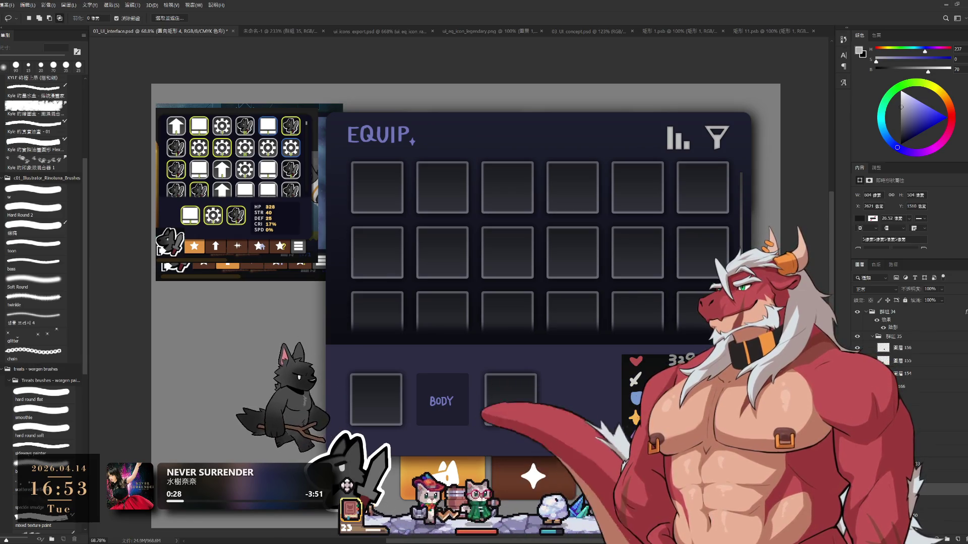
left_click(943, 489, "ctrl")
key("ctrl+z")
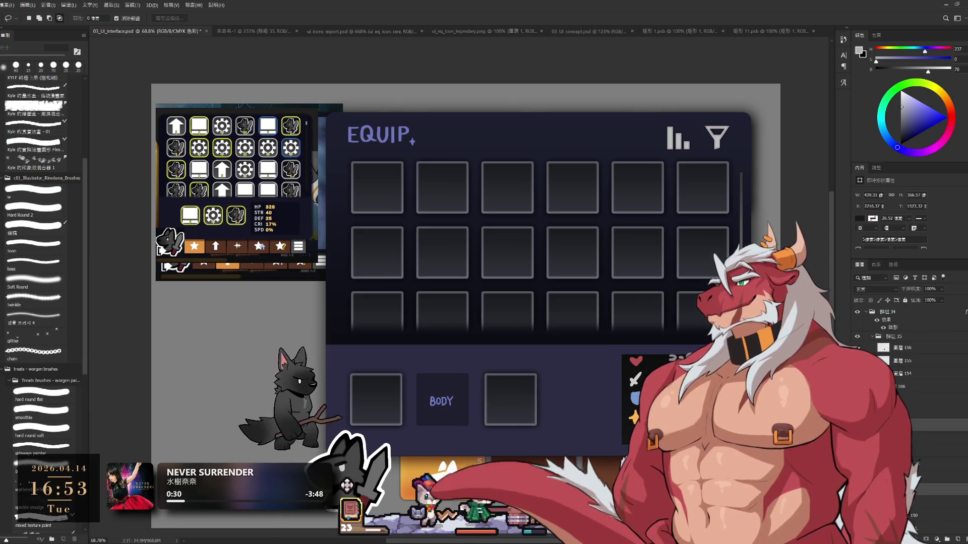
key("ctrl+z")
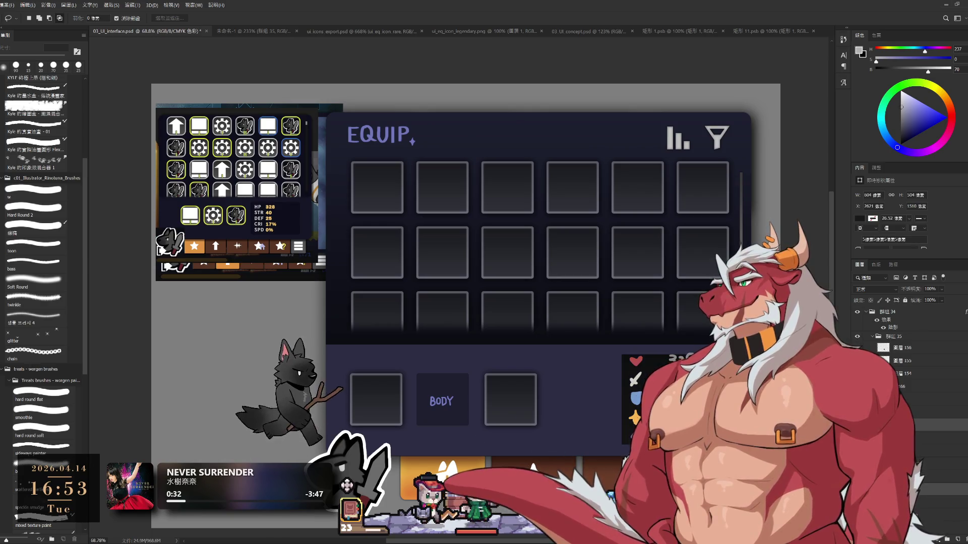
Step: Free-transform the stats box, nudging it right, then moving it left beside the BODY slot row
key("ctrl+t")
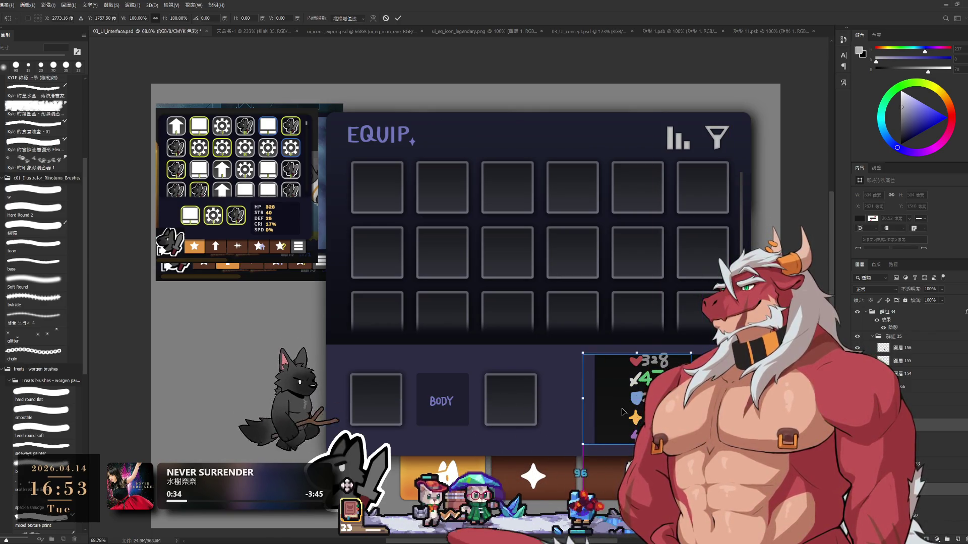
left_click_drag(624, 412, 651, 413)
key("Return")
key("l")
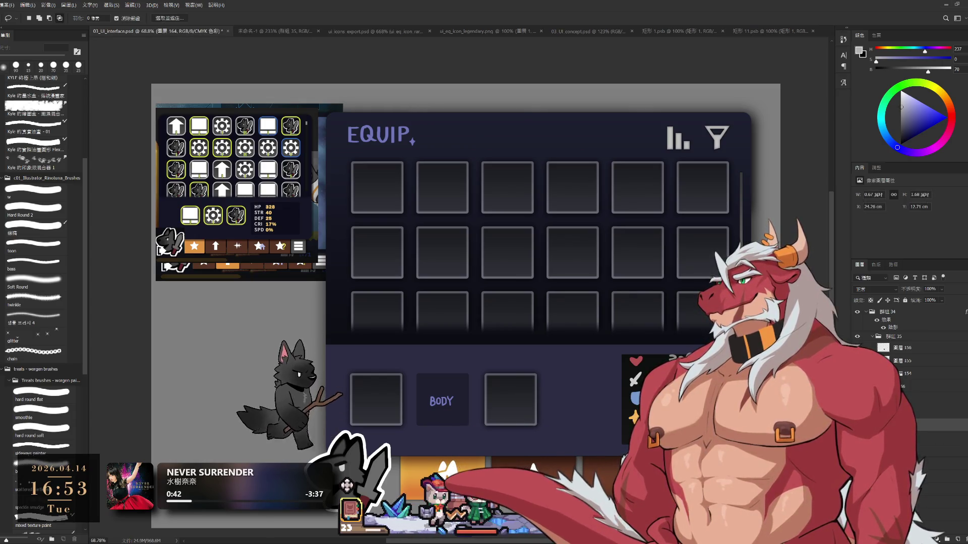
key("ctrl+t")
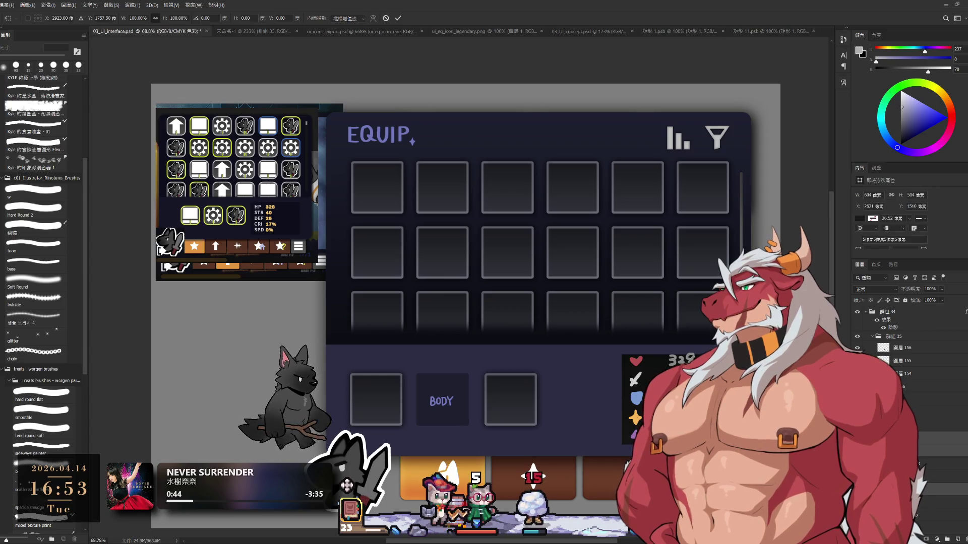
left_click_drag(682, 403, 611, 402)
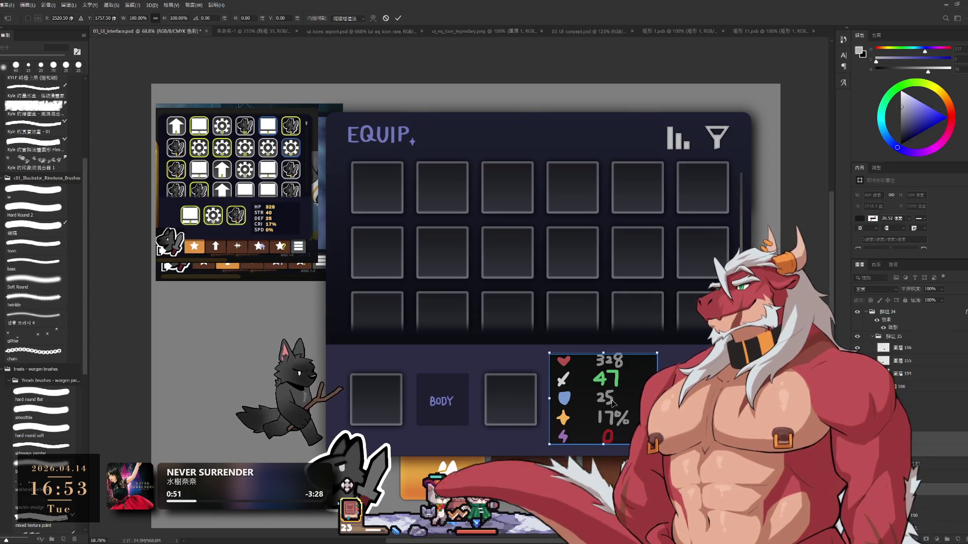
left_click(398, 17)
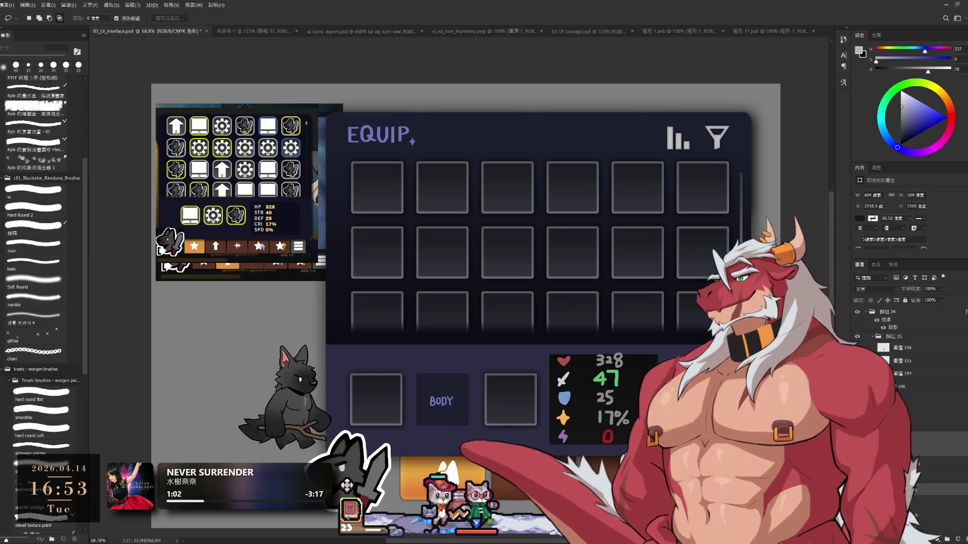
Step: Try a light grey fill on the BODY slot, then undo it
key("b")
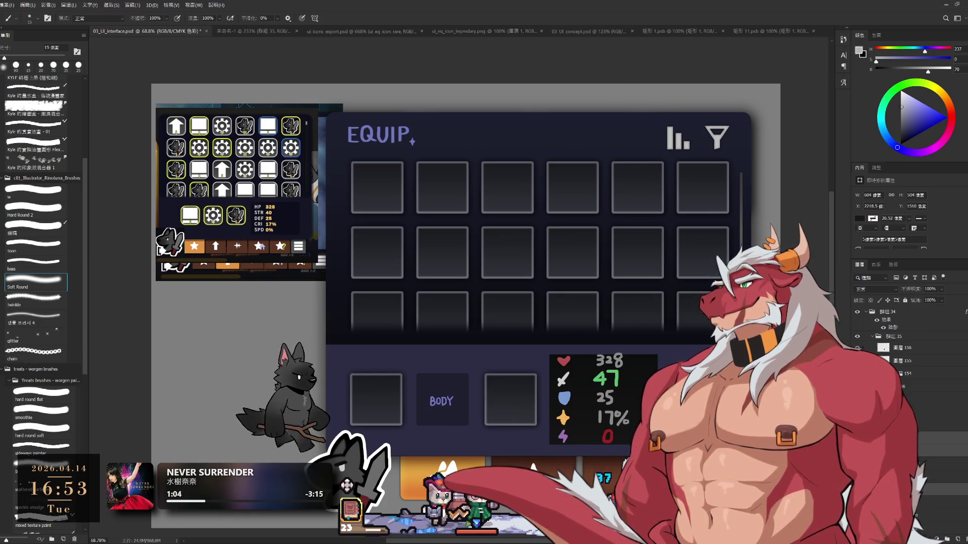
key("alt+BackSpace")
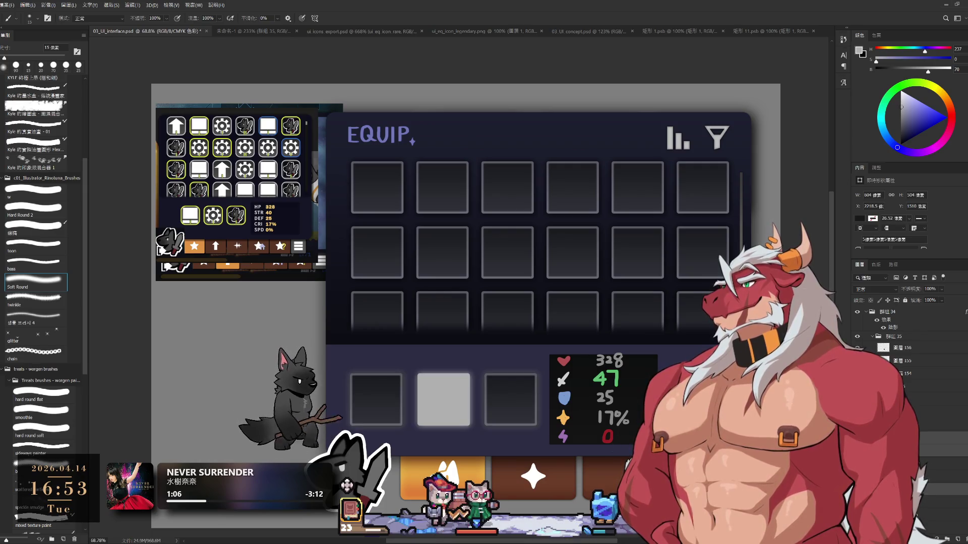
key("ctrl+z")
Step: Paste the 合成/回收 labels above layer 圖層 166 and move them right of the stats box
left_click(915, 399)
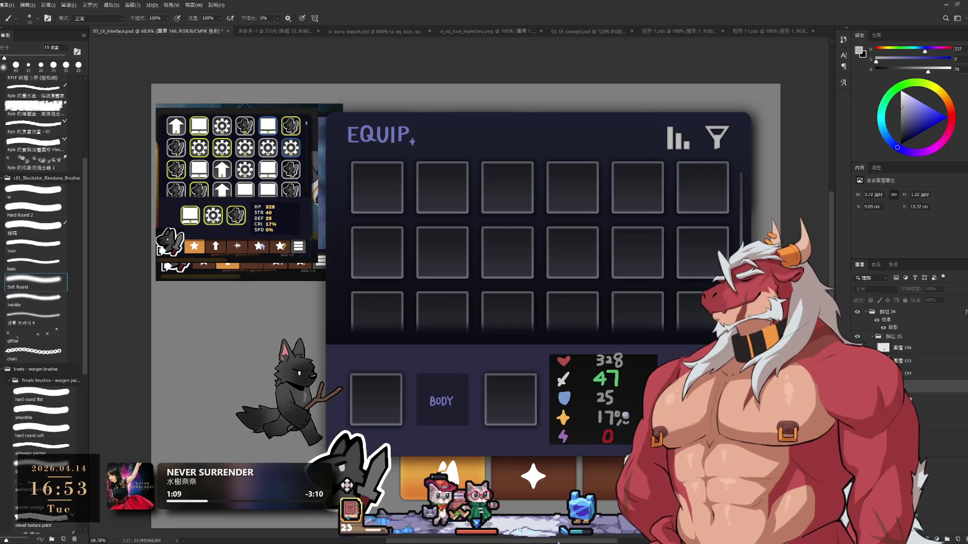
key("ctrl+v")
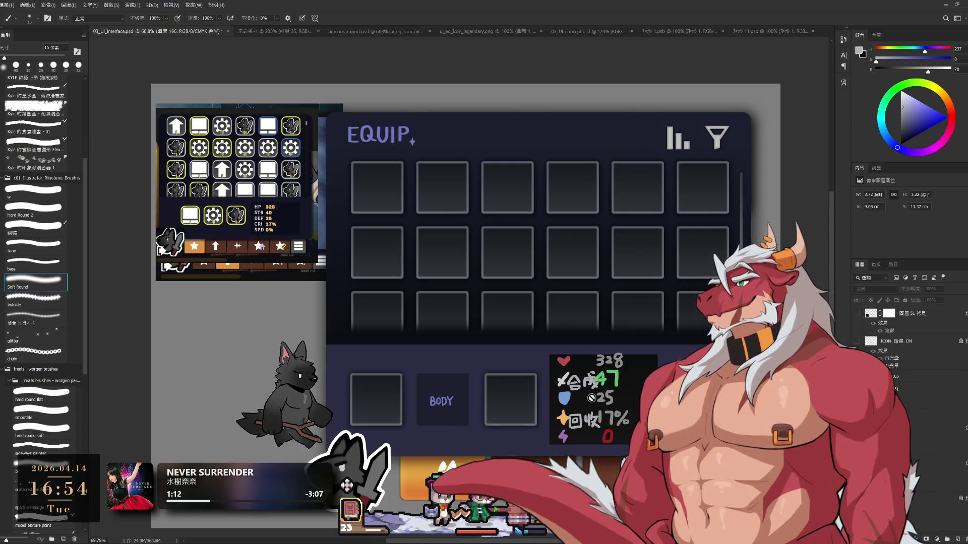
key("ctrl+t")
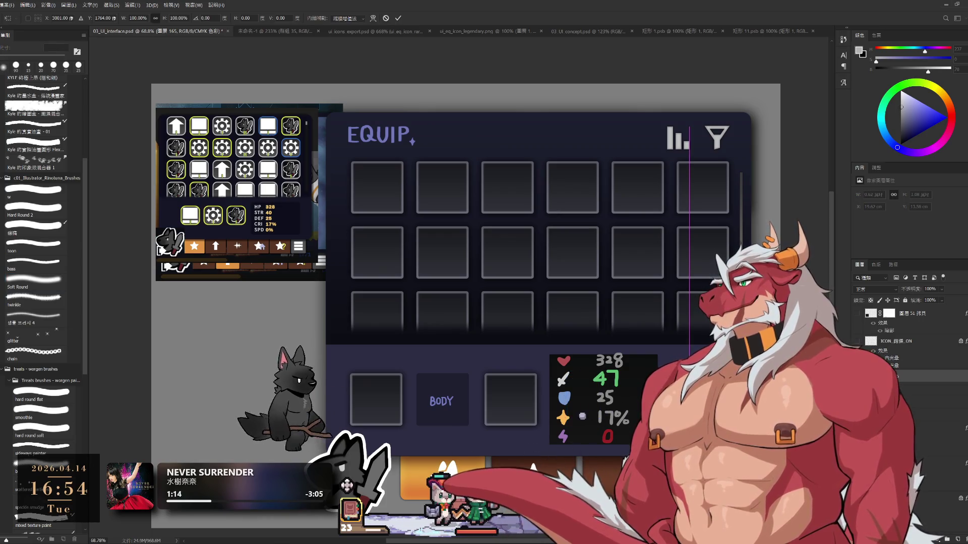
left_click_drag(595, 399, 605, 398)
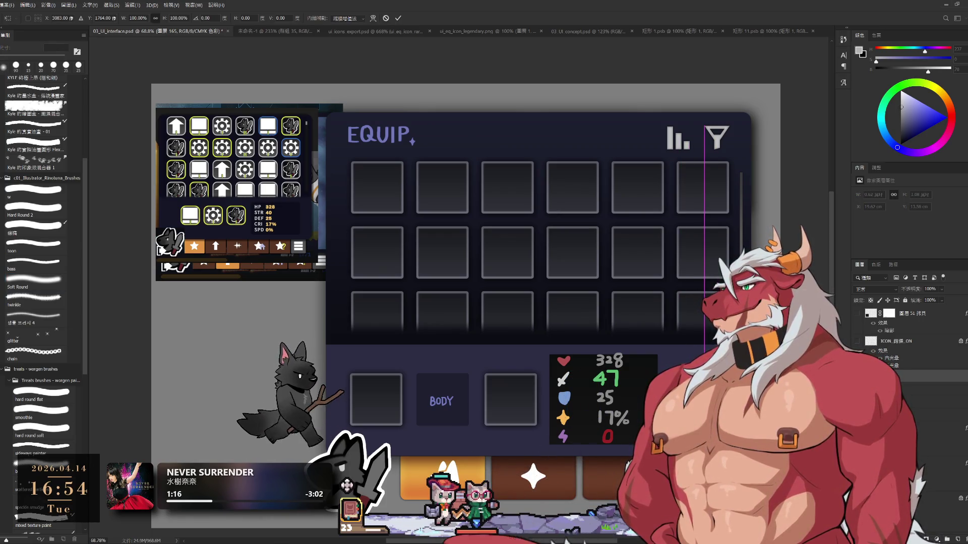
key("Return")
key("b")
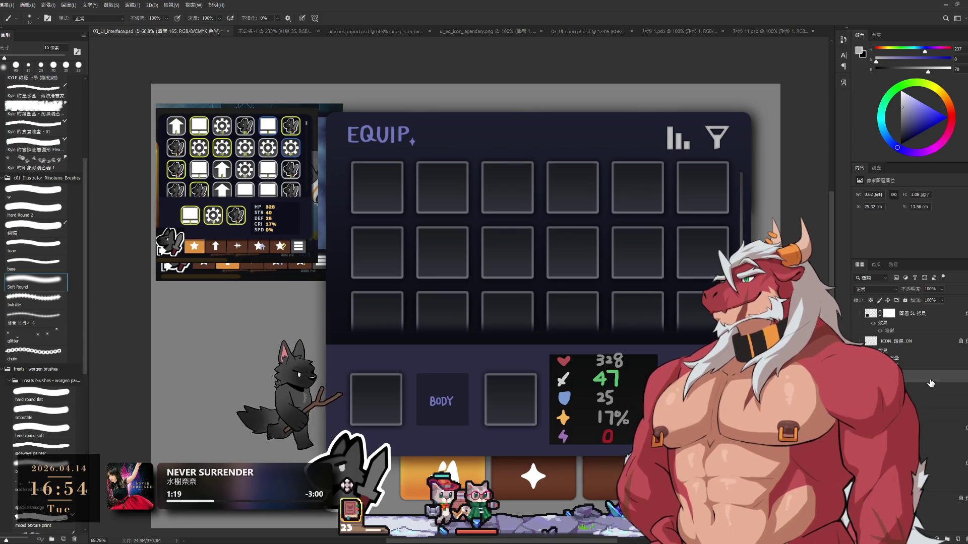
mouse_move(656, 315)
left_mouse_down()
mouse_move(463, 289)
mouse_move(524, 251)
mouse_move(551, 186)
mouse_move(547, 251)
left_mouse_up()
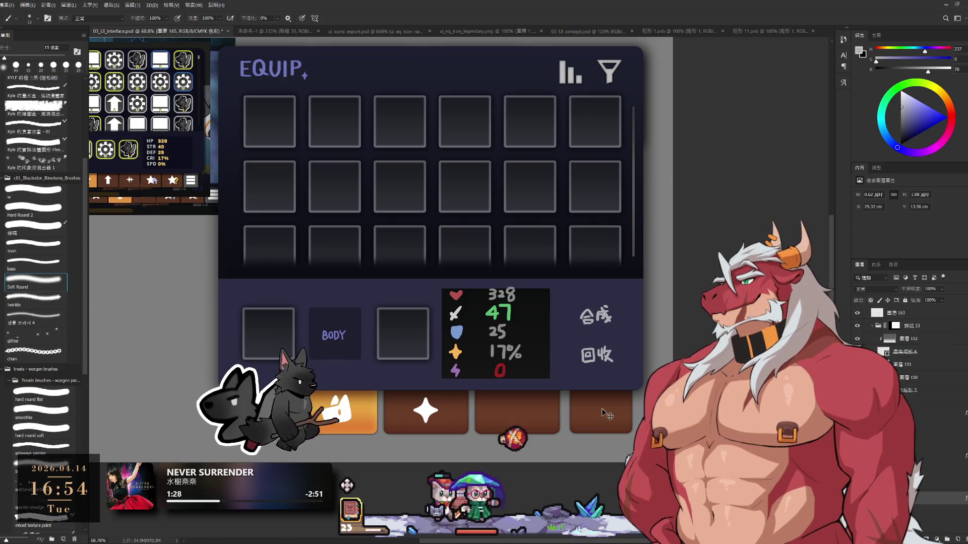
left_click_drag(602, 409, 716, 408)
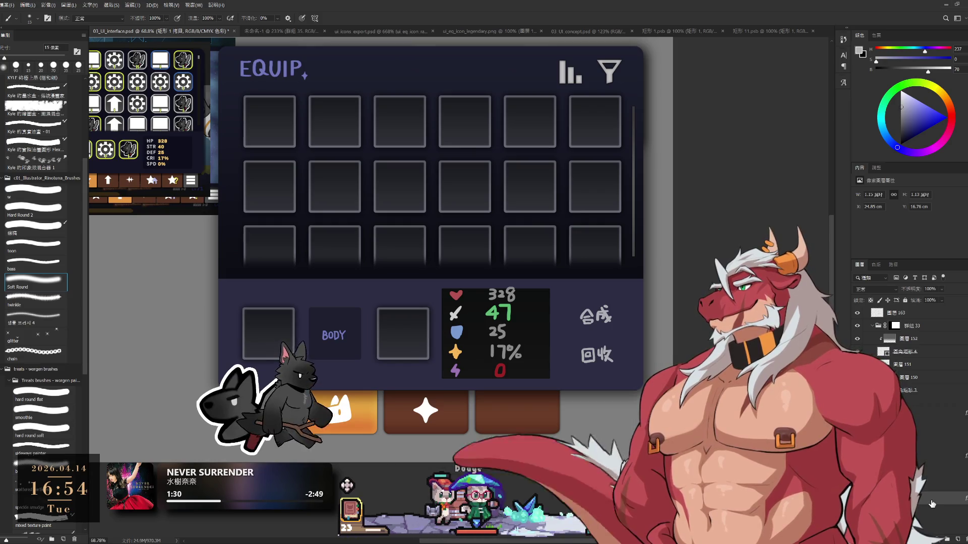
key("ctrl+z")
scroll(936, 448, "down", 1)
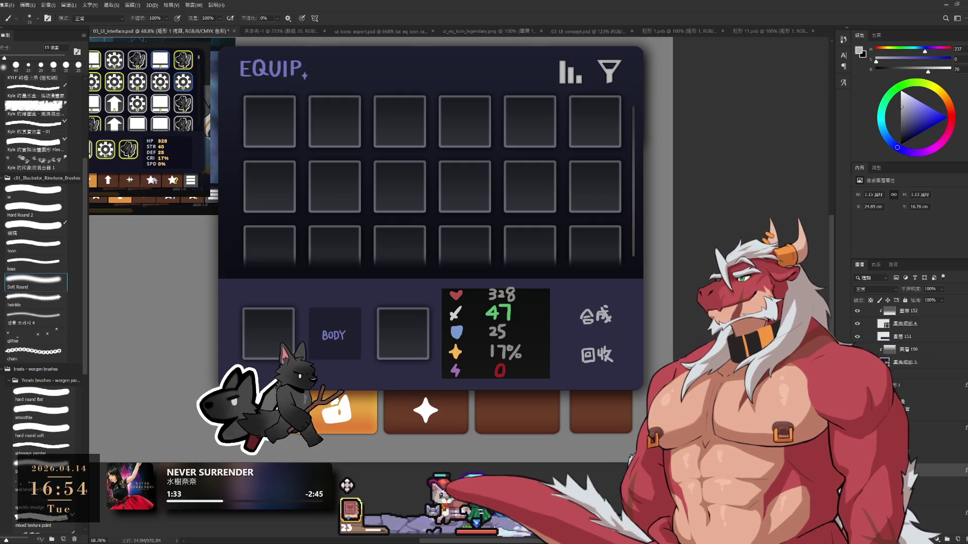
key("u")
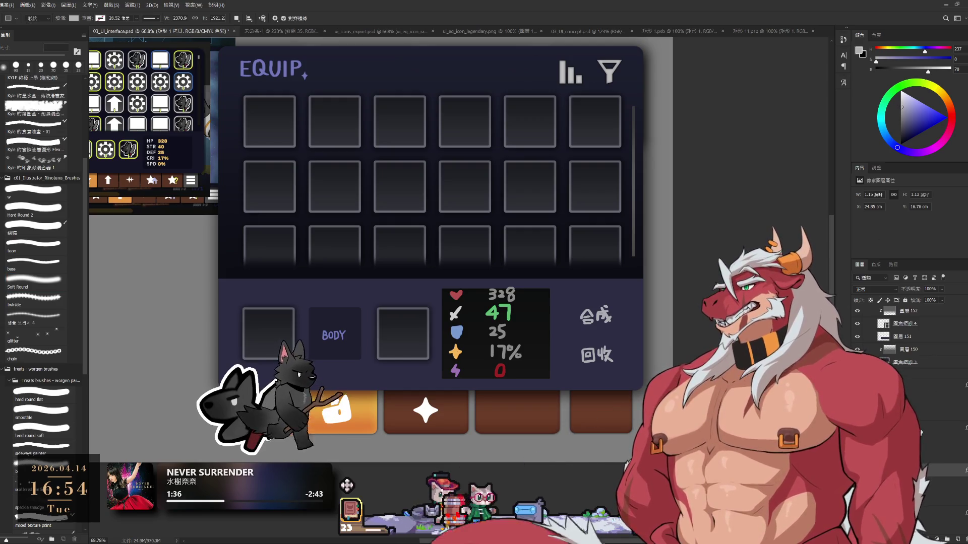
scroll(908, 353, "down", 3)
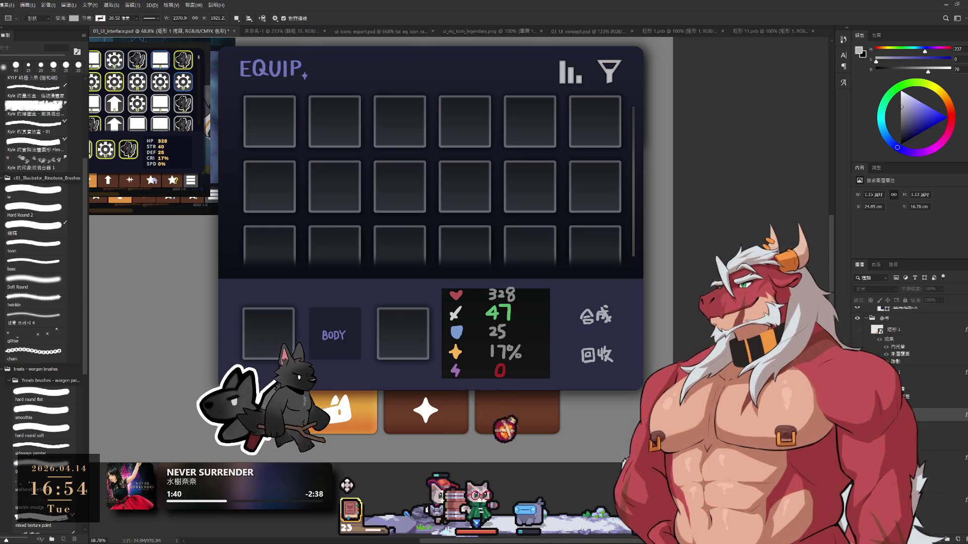
left_click(933, 421)
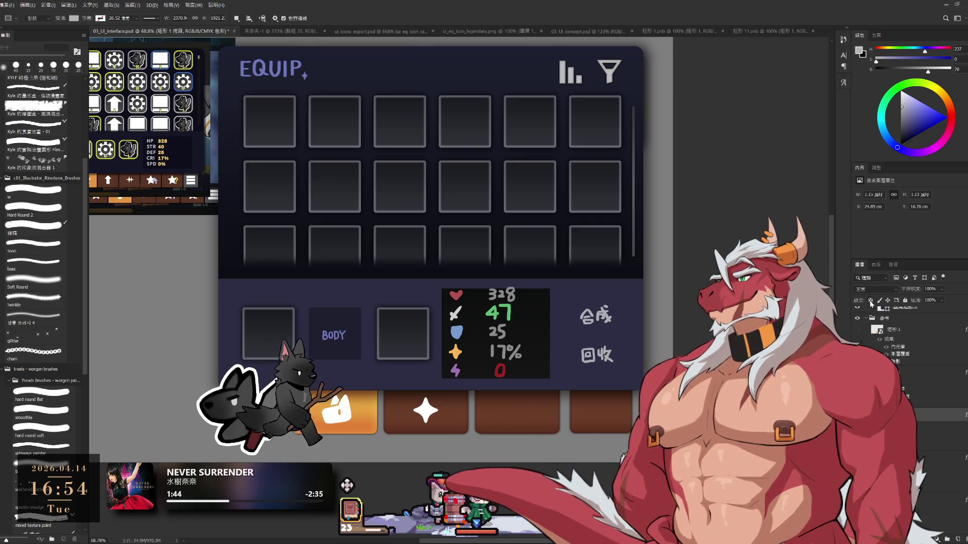
left_click(901, 112)
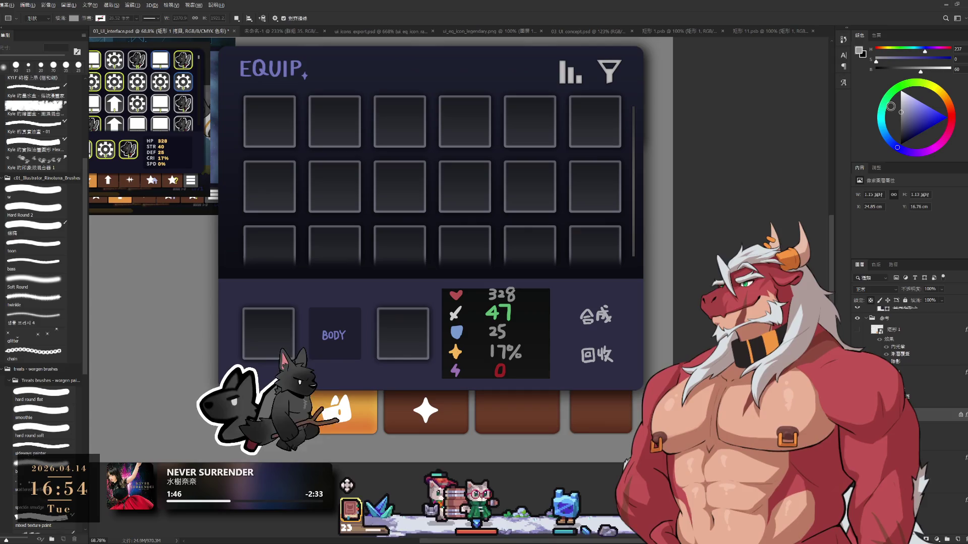
left_click(894, 126)
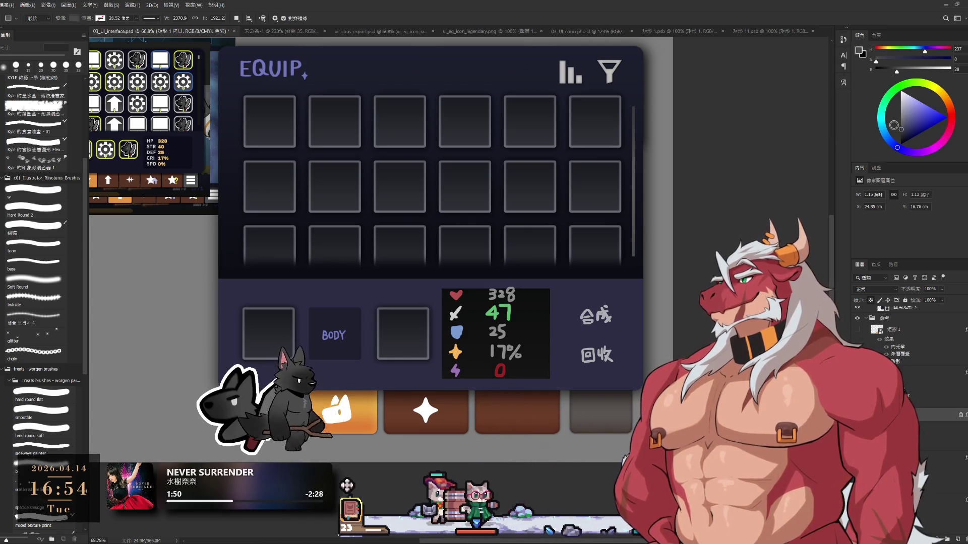
left_click(922, 417)
key("h")
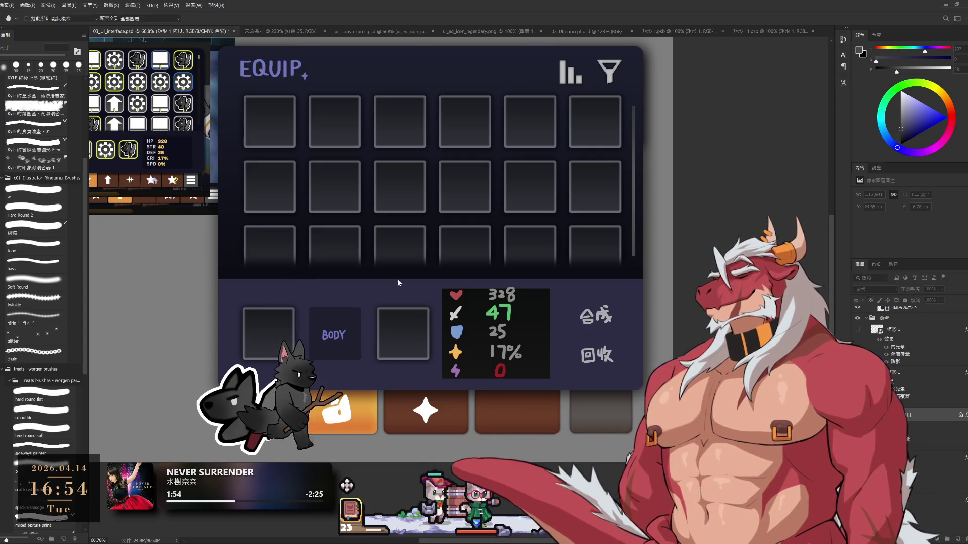
key("i")
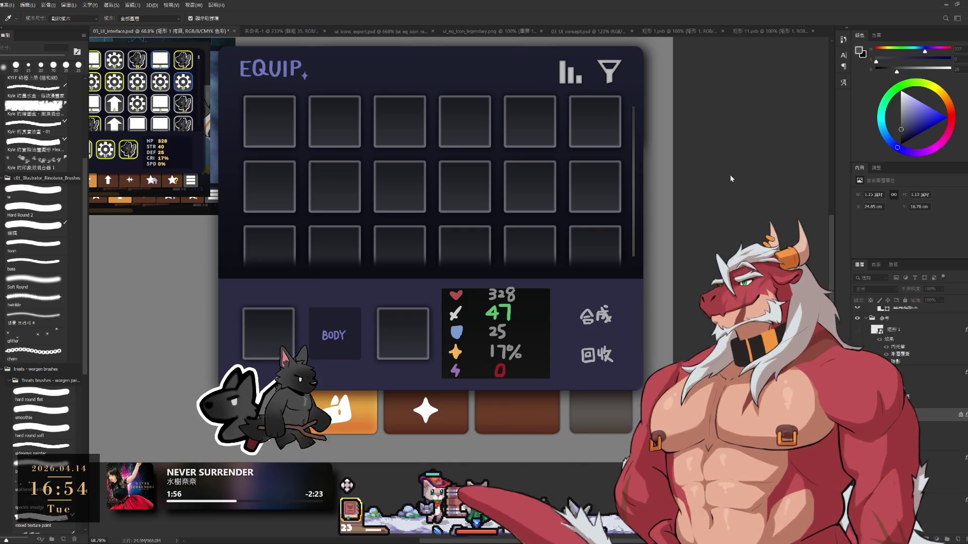
key("v")
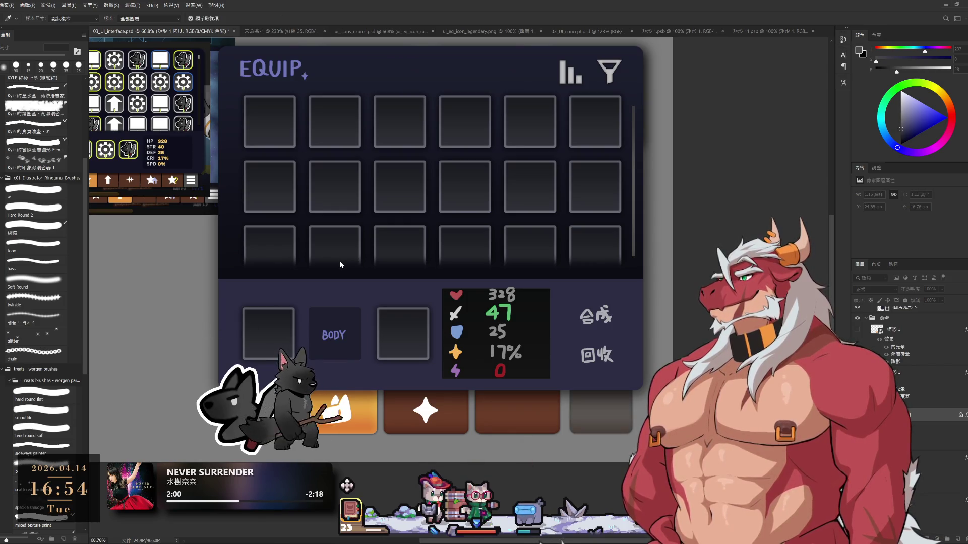
key("i")
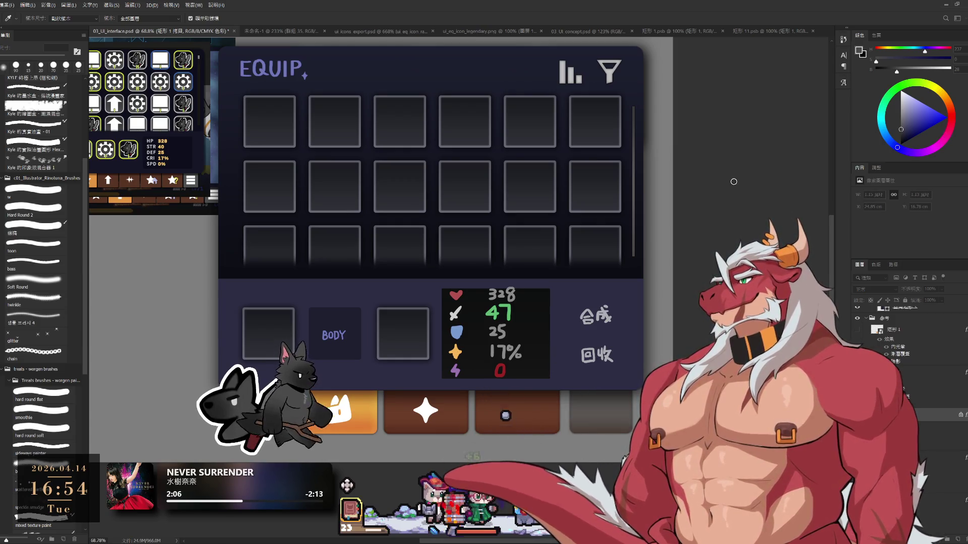
key("v")
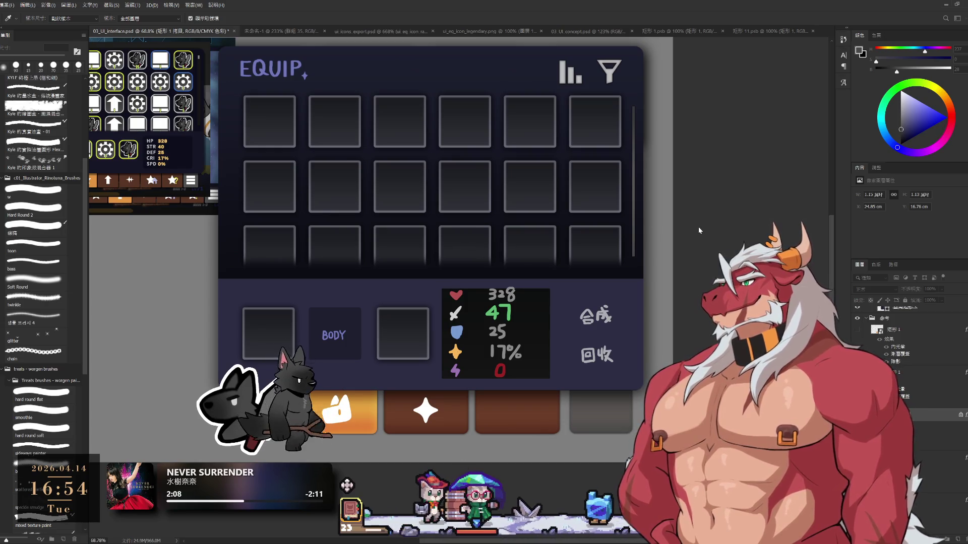
scroll(462, 234, "down", 3)
mouse_move(462, 234)
left_mouse_down()
mouse_move(660, 324)
mouse_move(658, 345)
mouse_move(649, 338)
left_mouse_up()
scroll(698, 405, "up", 3)
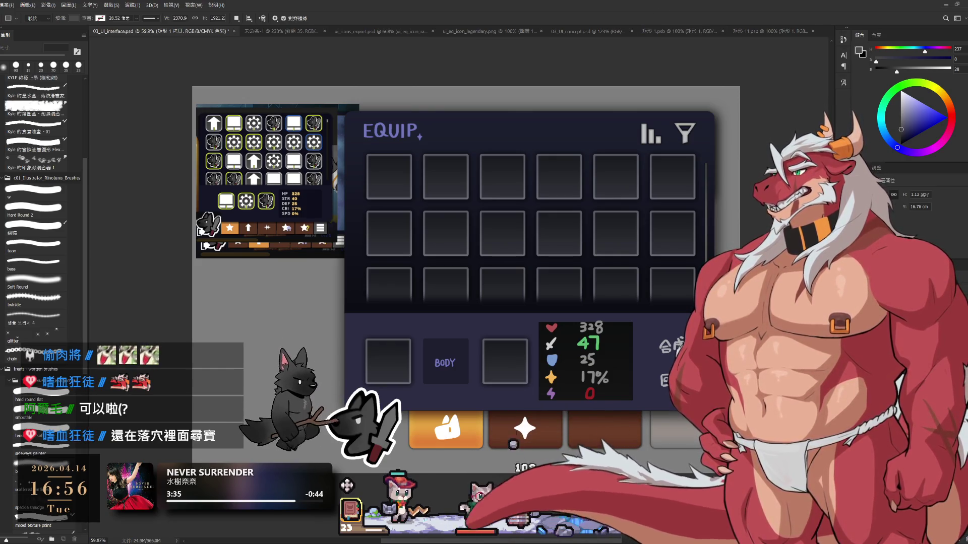
key("i")
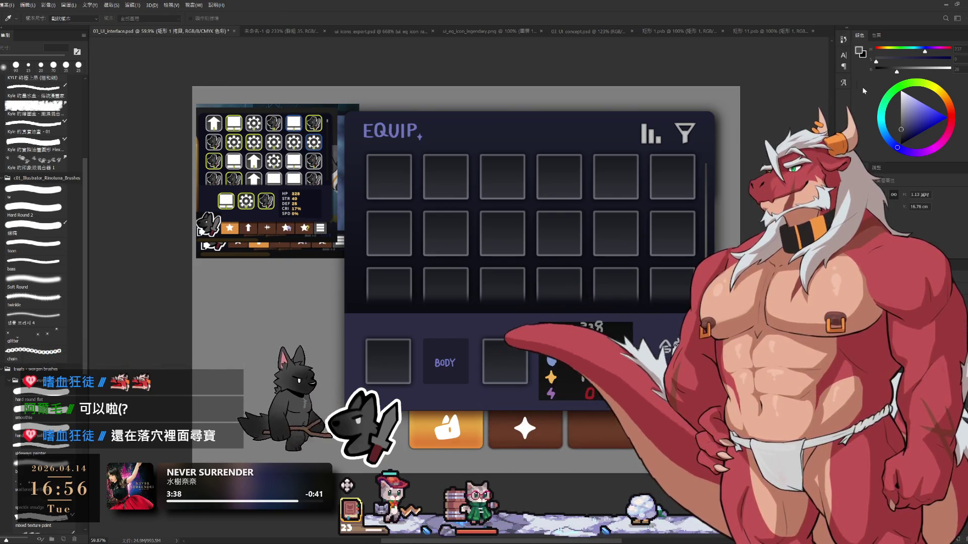
key("u")
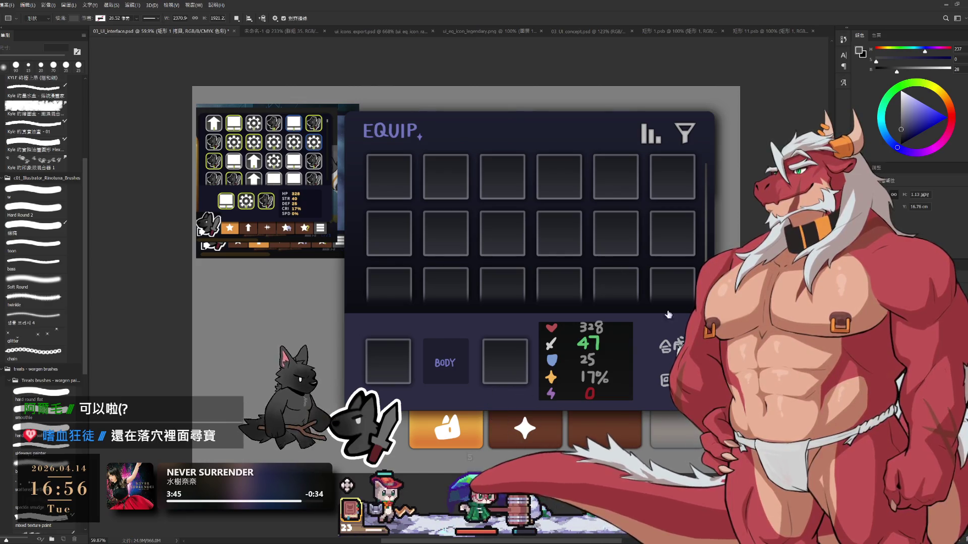
key("v")
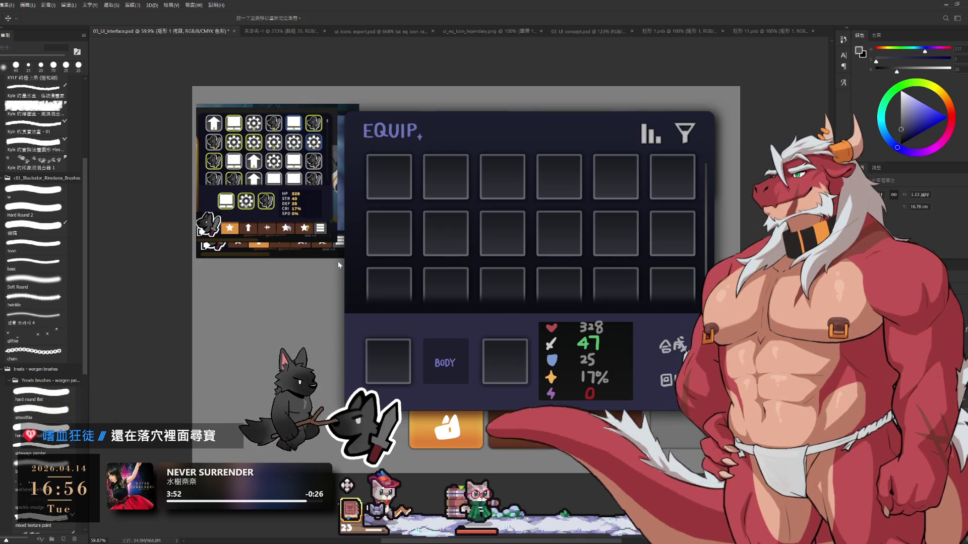
key("i")
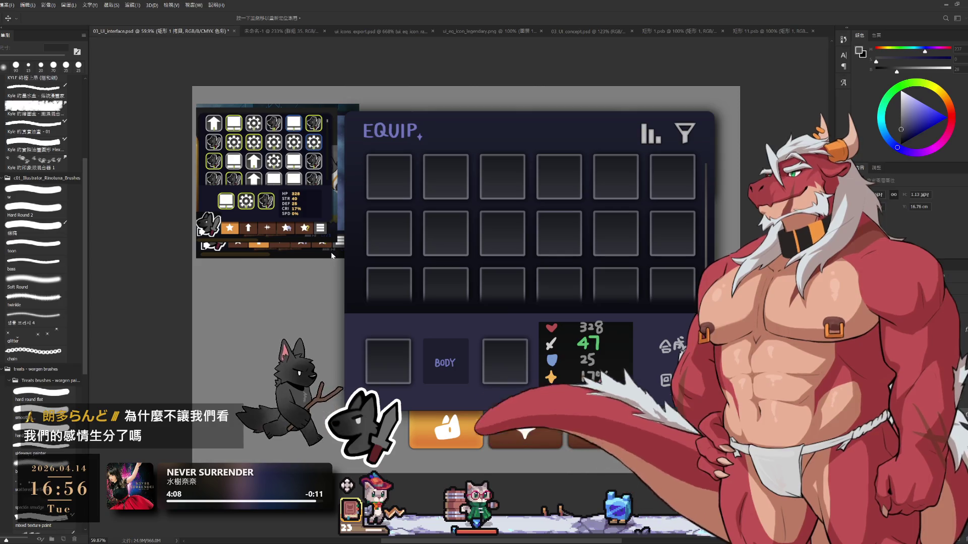
key("u")
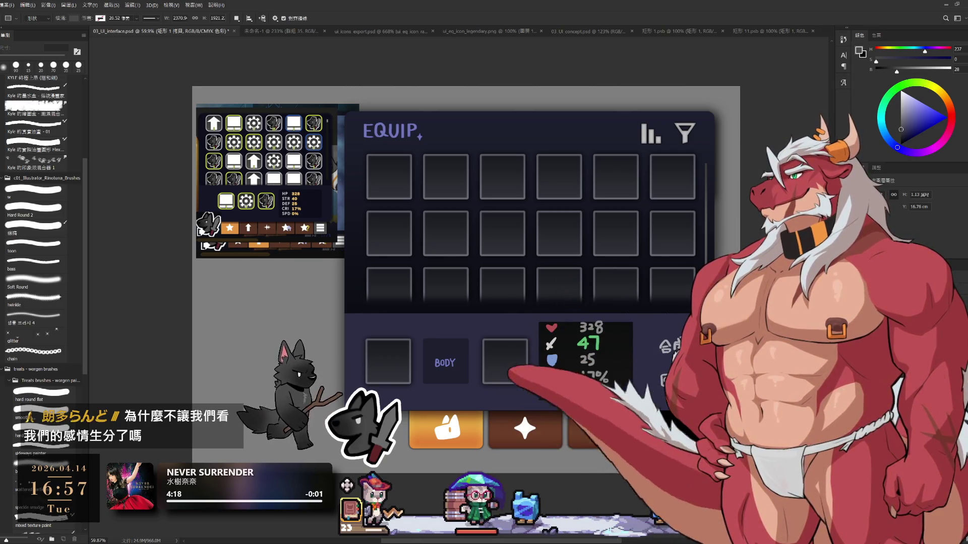
key("i")
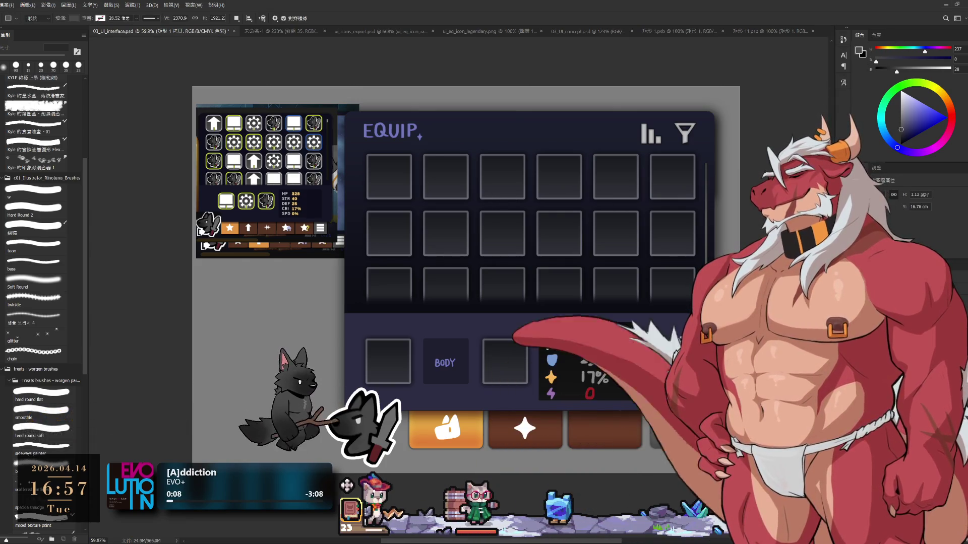
Step: Lasso the green 47 value in the stats box, then bring the game window forward
left_click_drag(501, 204, 523, 217)
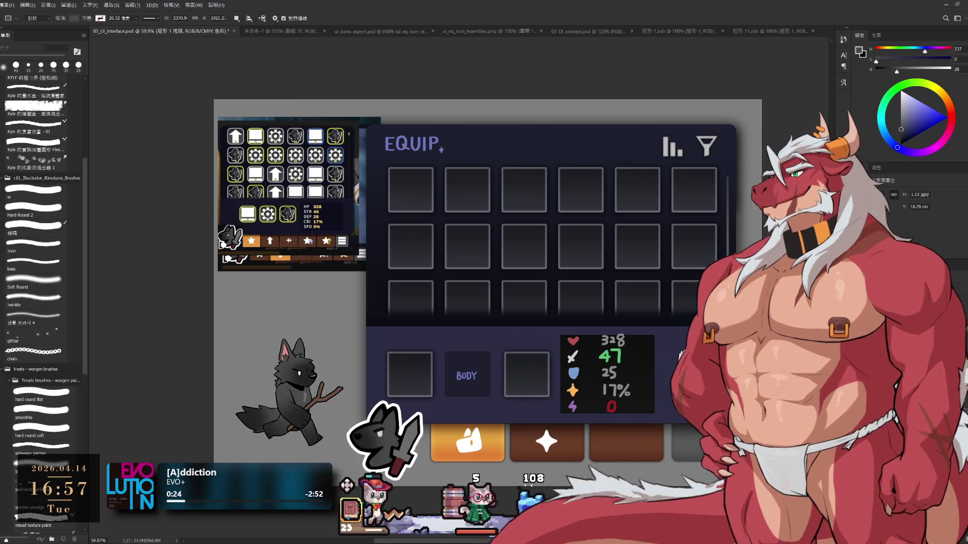
scroll(571, 298, "down", 2)
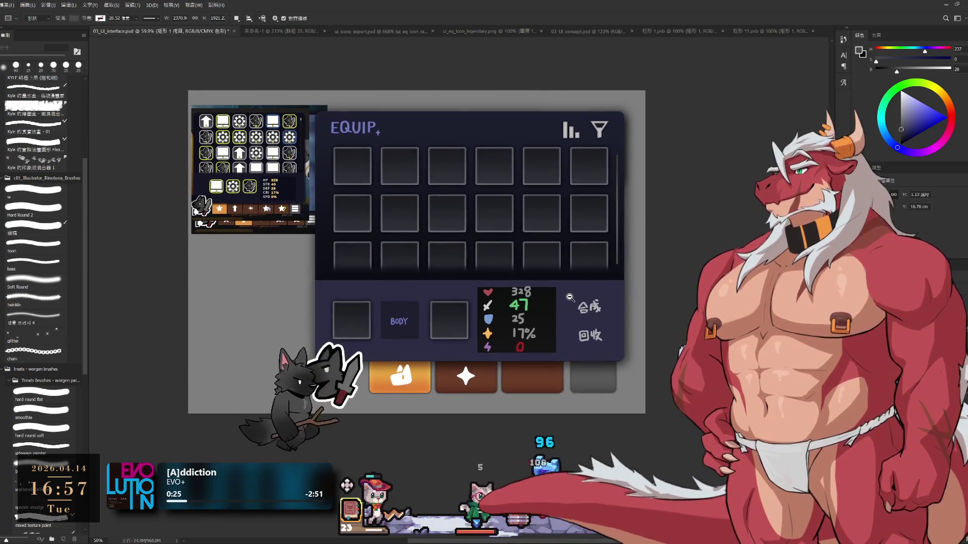
scroll(534, 316, "up", 3)
key("l")
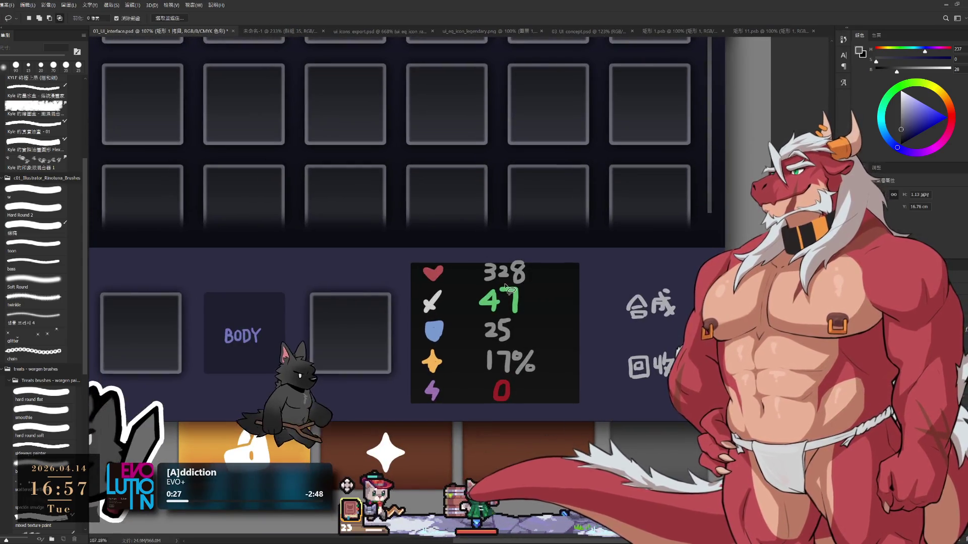
mouse_move(471, 303)
left_mouse_down()
mouse_move(491, 317)
mouse_move(533, 305)
mouse_move(504, 288)
left_mouse_up()
scroll(499, 242, "down", 3)
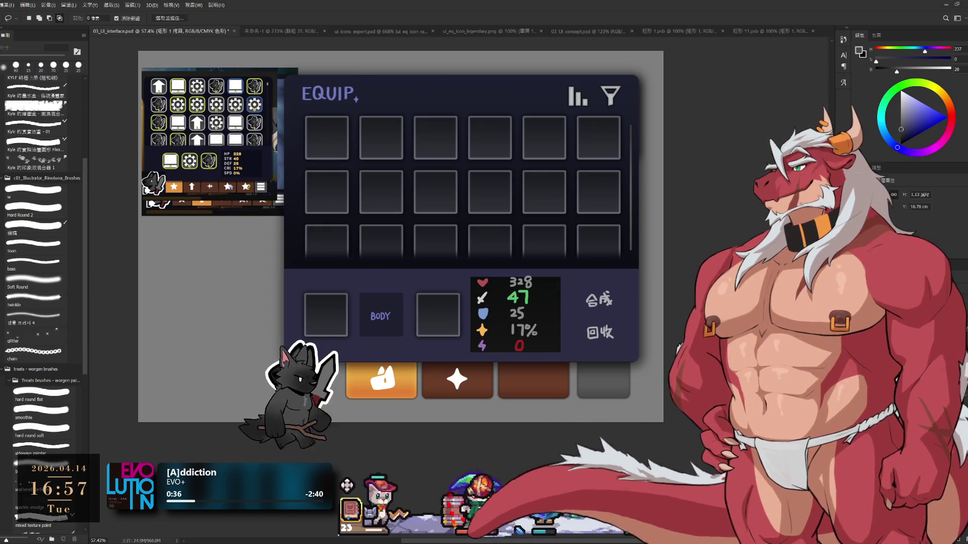
key("alt+Tab")
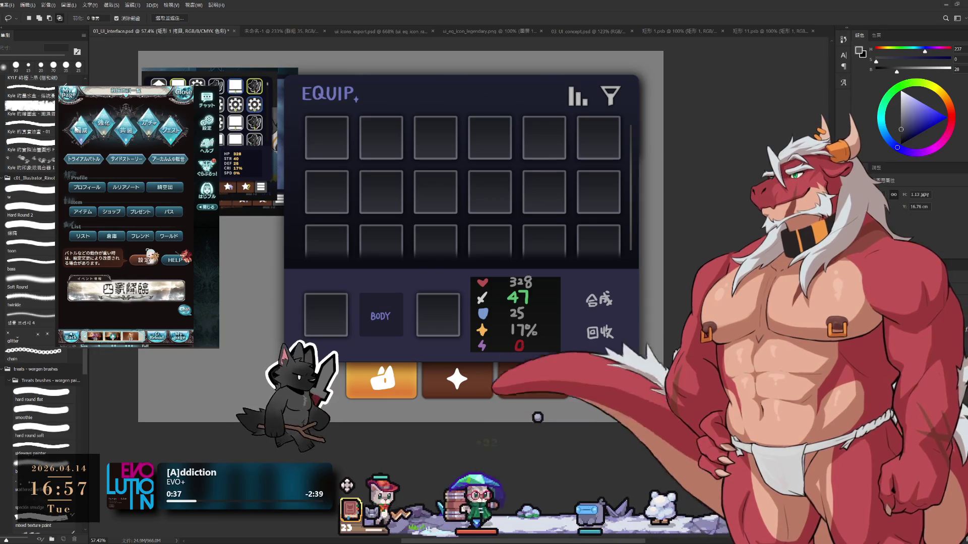
Step: Open 編成, scroll to the weapon grid, and check the 予測ダメージ damage forecast dialog
left_click(76, 129)
scroll(165, 238, "down", 5)
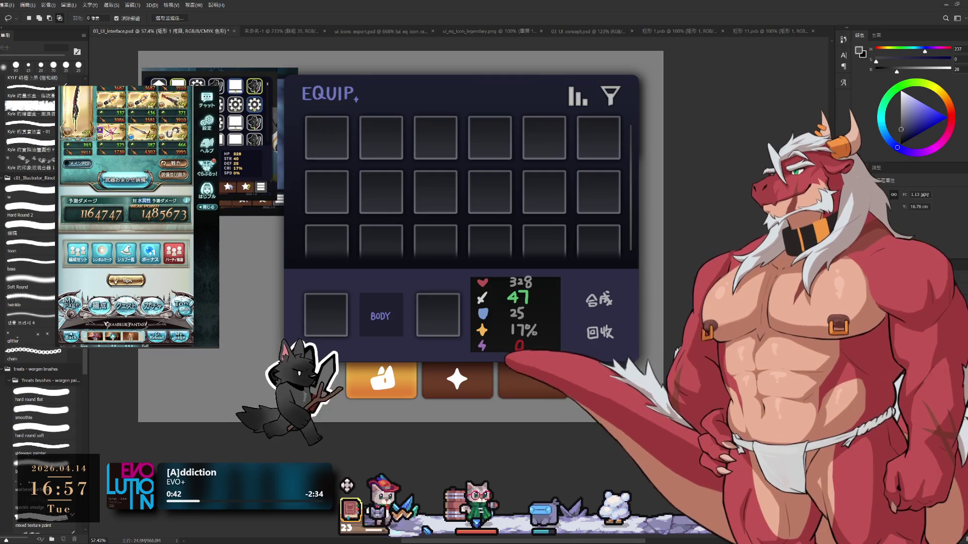
left_click(113, 346)
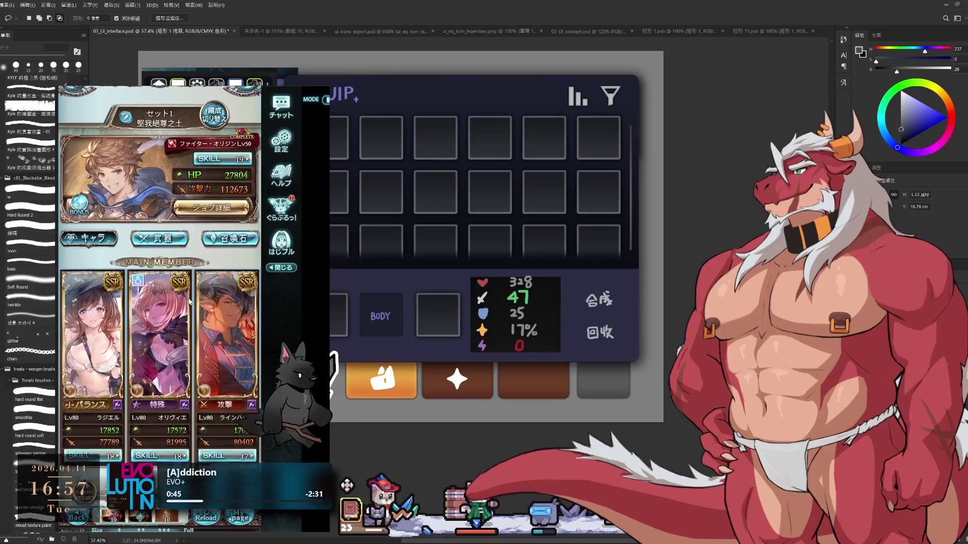
scroll(160, 224, "down", 2)
scroll(160, 223, "down", 3)
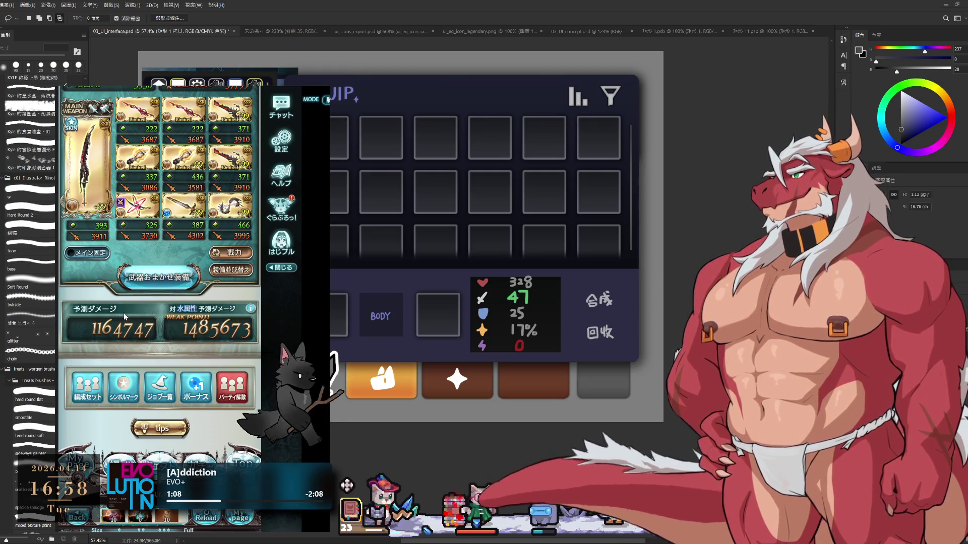
left_click(249, 308)
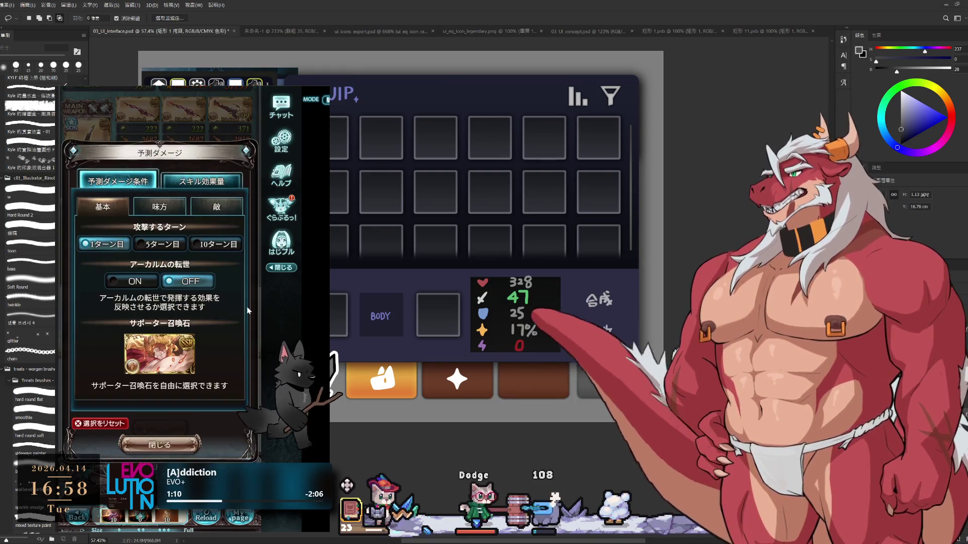
left_click(179, 442)
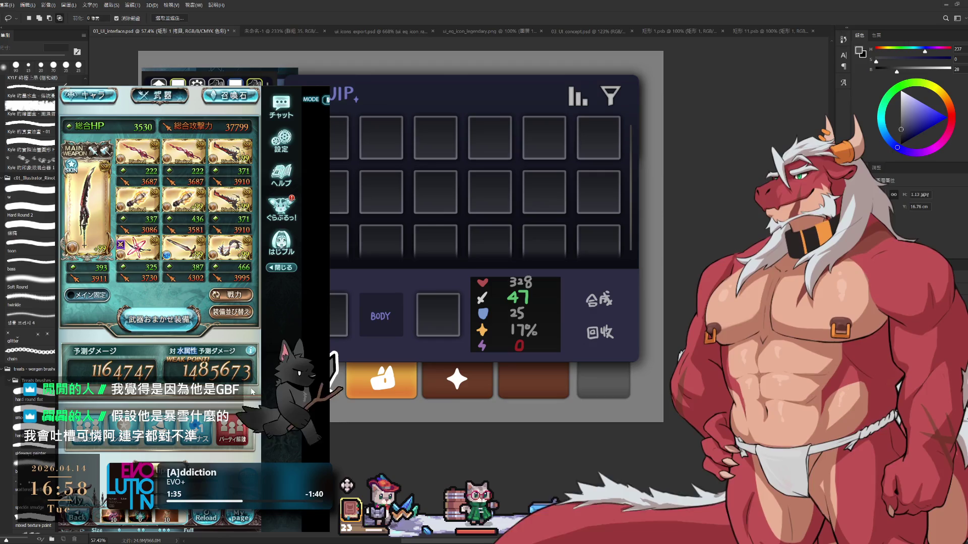
Step: Go through the main menu to the 共闘 multi-battle options
scroll(244, 97, "up", 3)
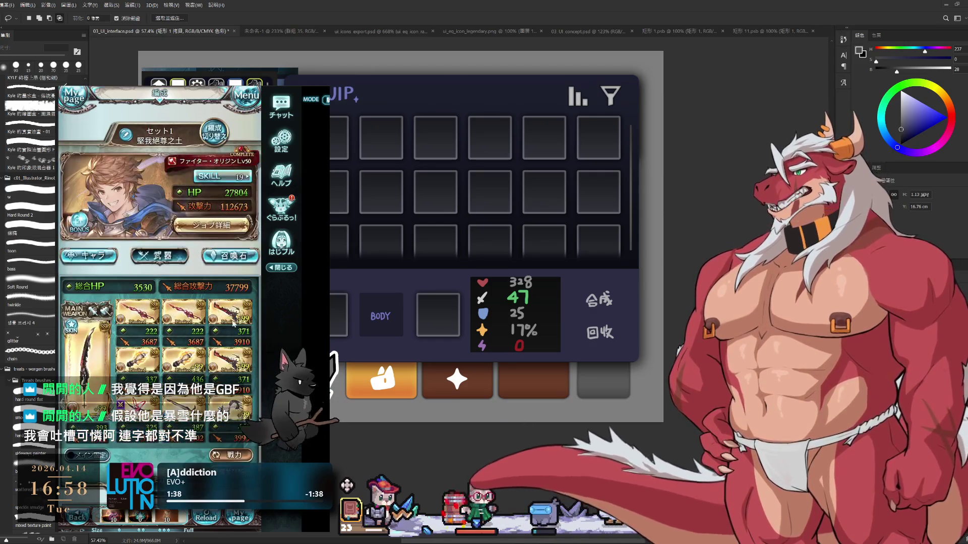
left_click(244, 98)
left_click(201, 212)
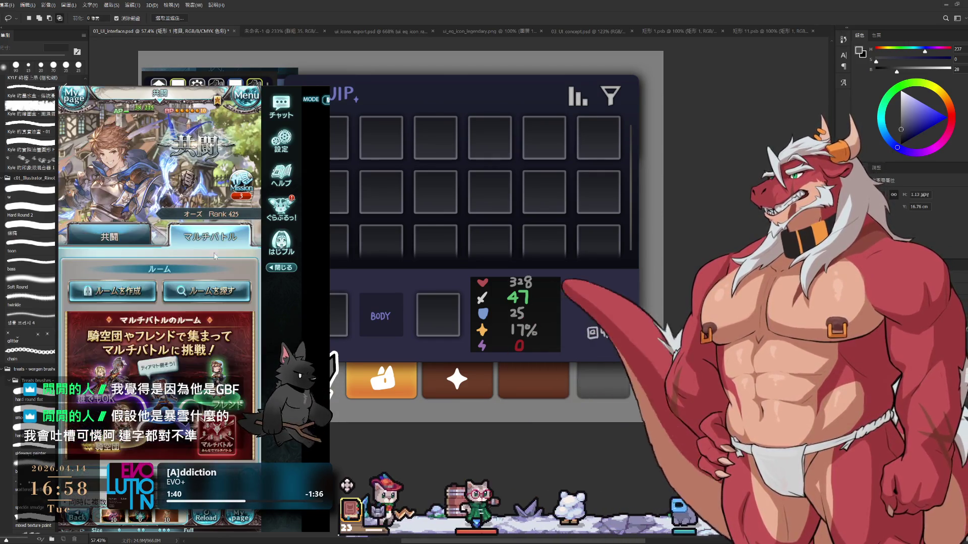
Step: Go from the co-op room page to the rescue request raid list
left_click(212, 295)
left_click(235, 255)
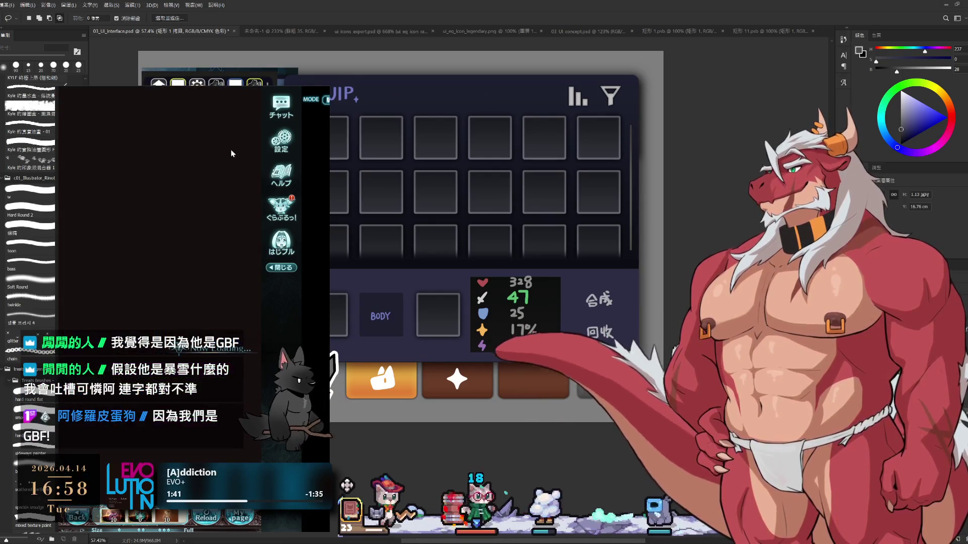
left_click(234, 255)
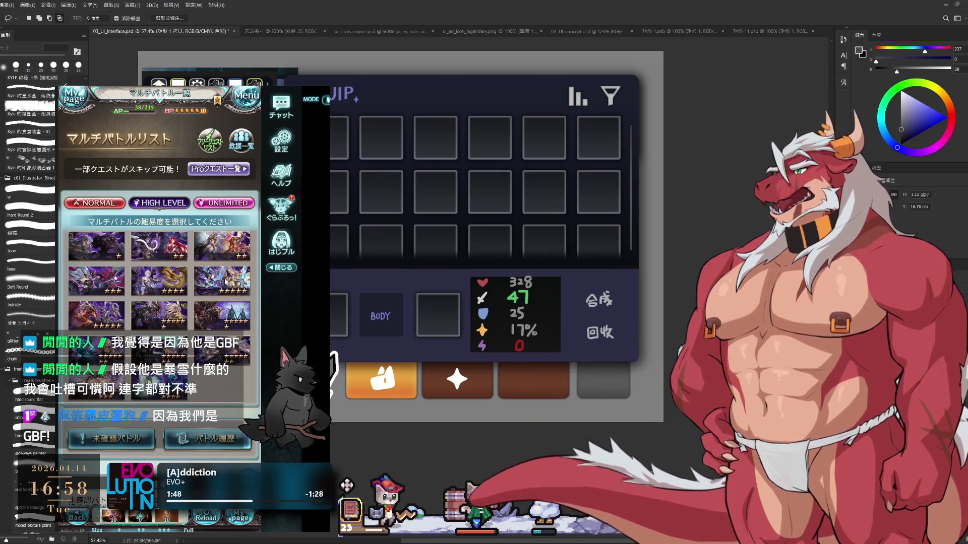
left_click(242, 163)
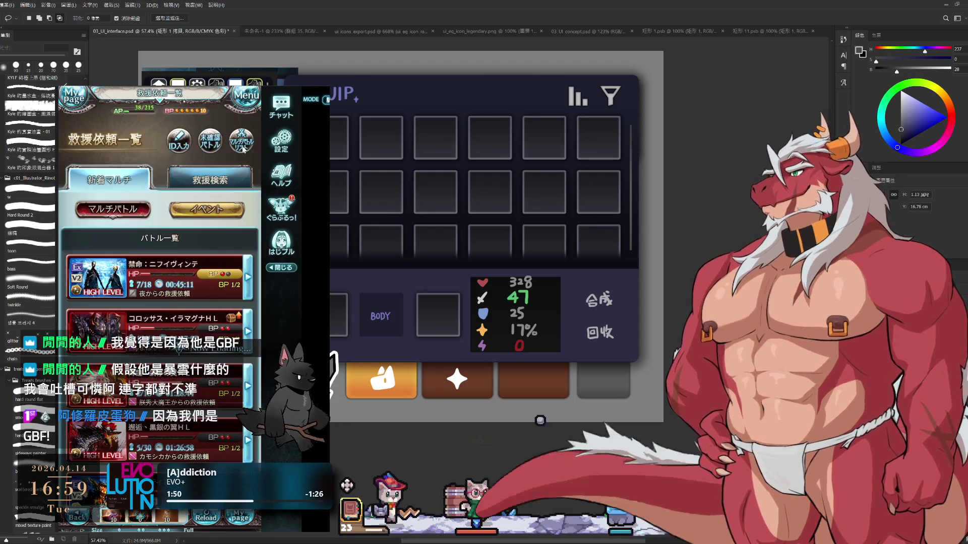
Step: Save a raid into search setting 設定2, then join a listed raid and confirm the party
left_click(192, 183)
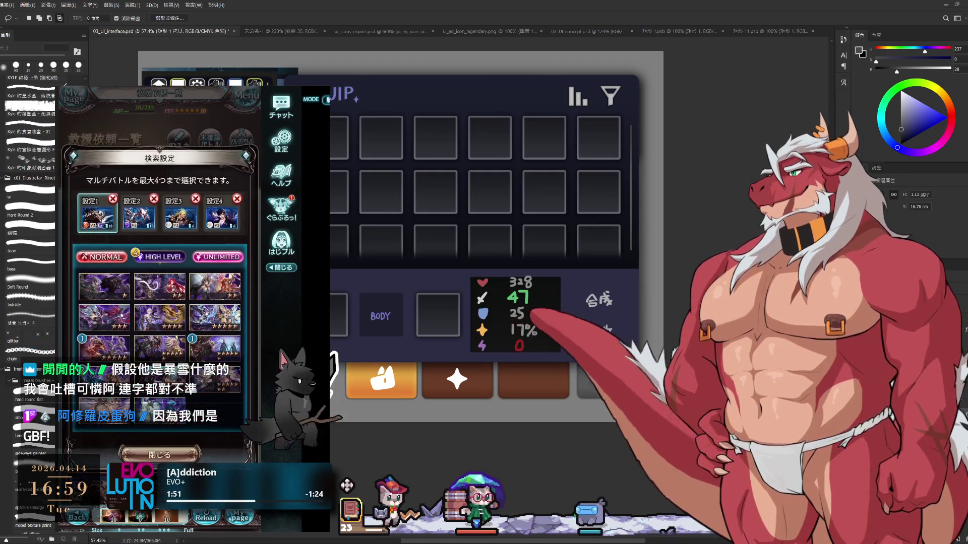
left_click(154, 199)
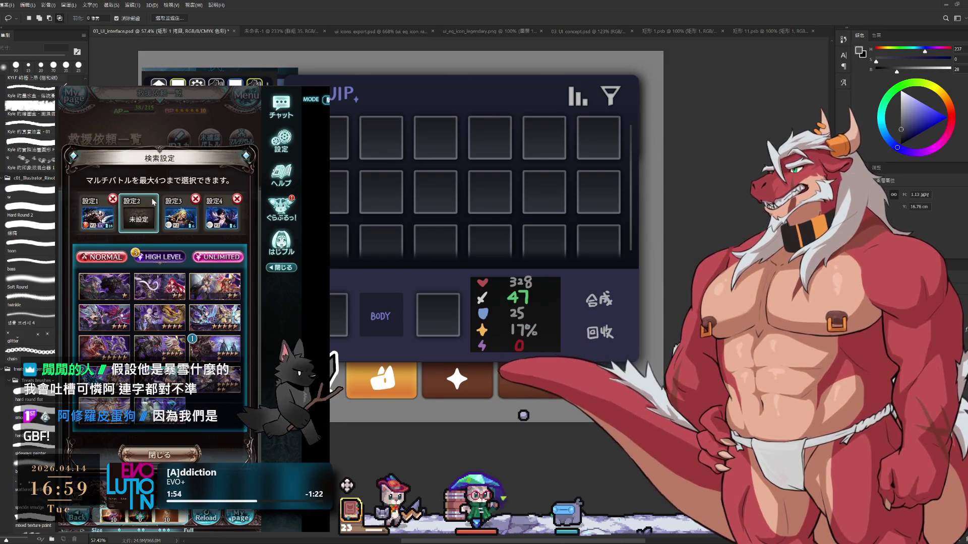
left_click(159, 348)
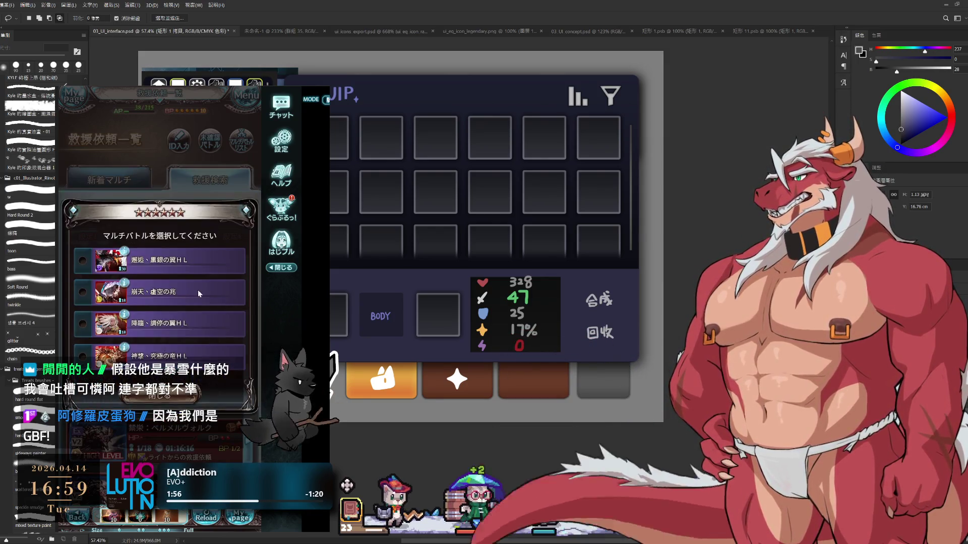
left_click(174, 433)
left_click(167, 453)
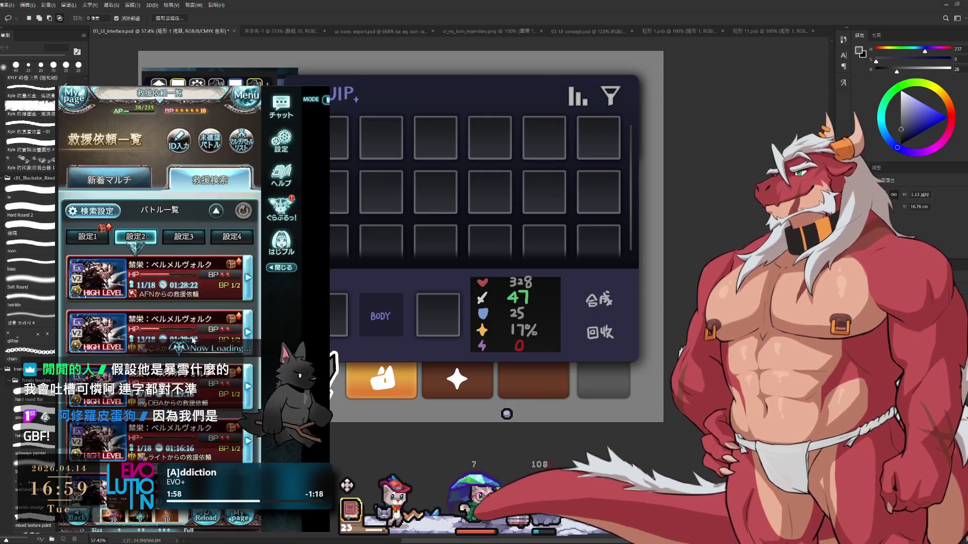
left_click(191, 398)
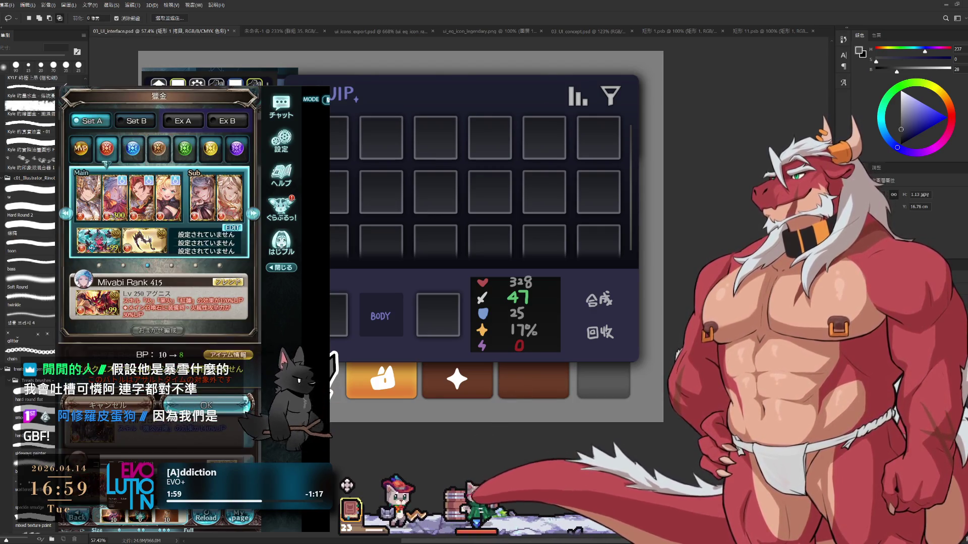
left_click(207, 405)
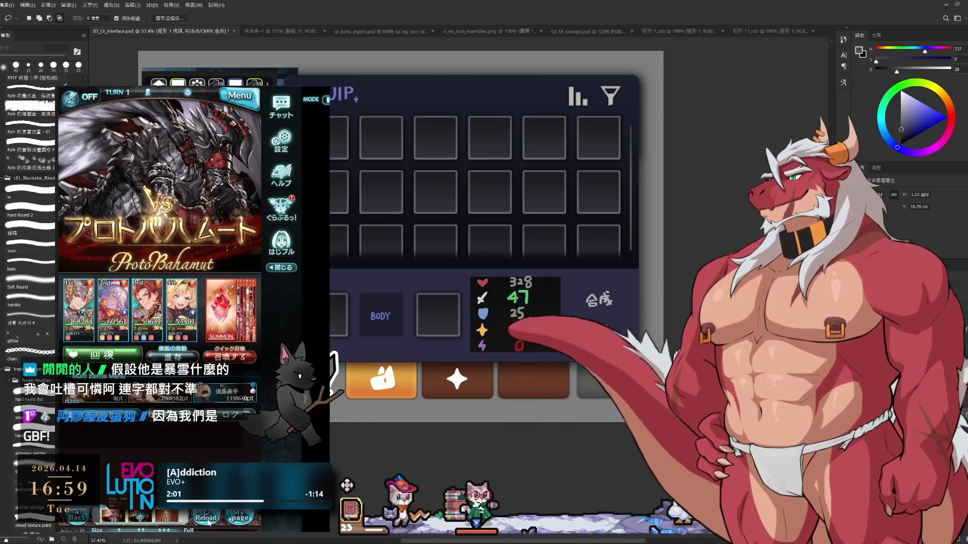
Step: Reload the battle, use the third character's abilities, and attack Proto Bahamut
left_click(208, 523)
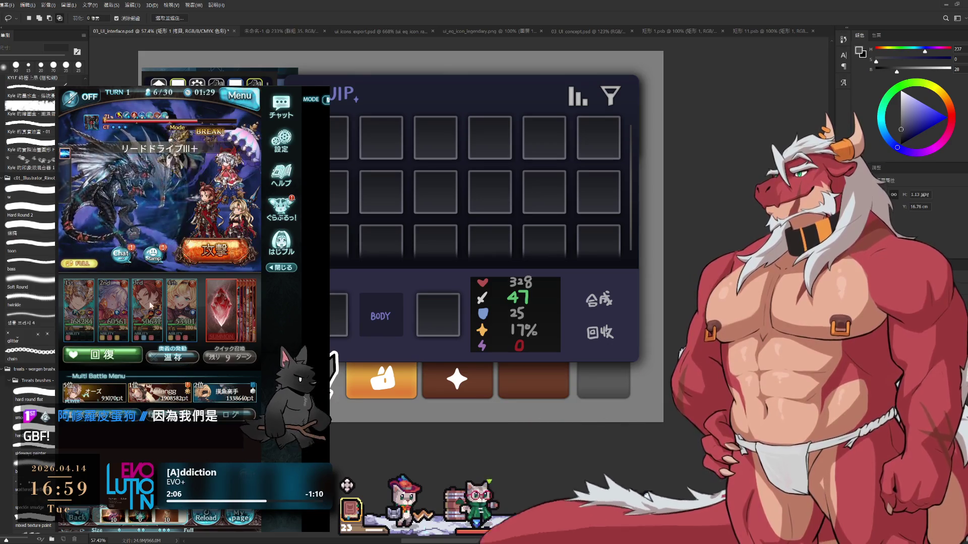
left_click(152, 306)
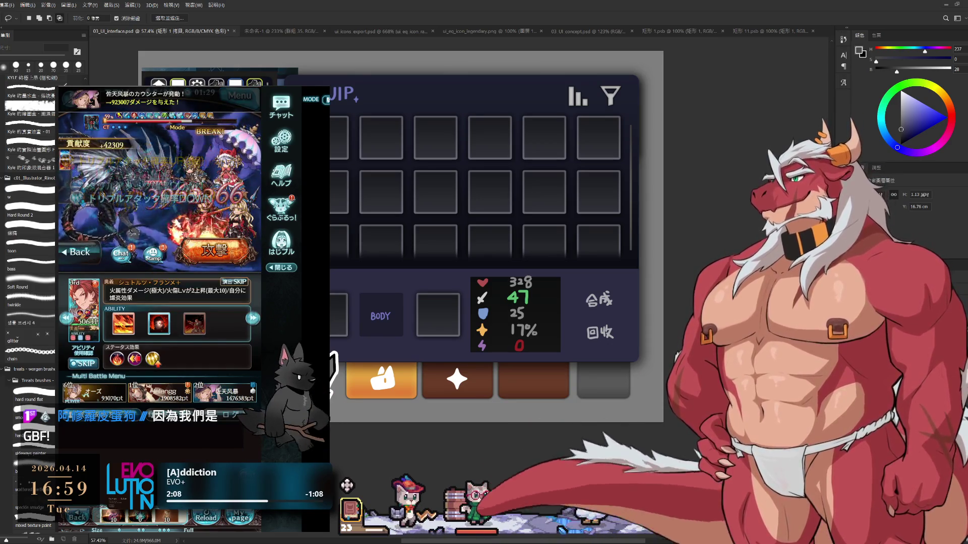
left_click(161, 323)
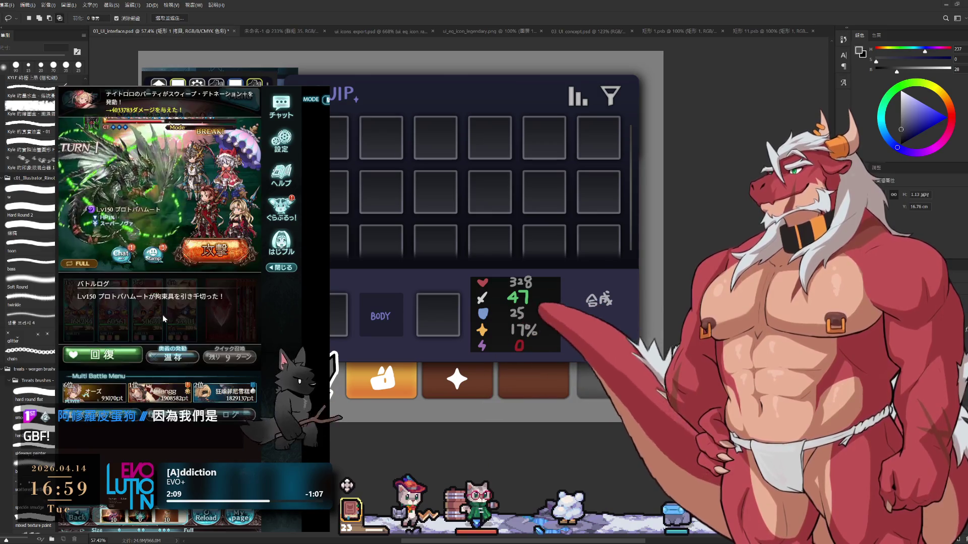
left_click(164, 319)
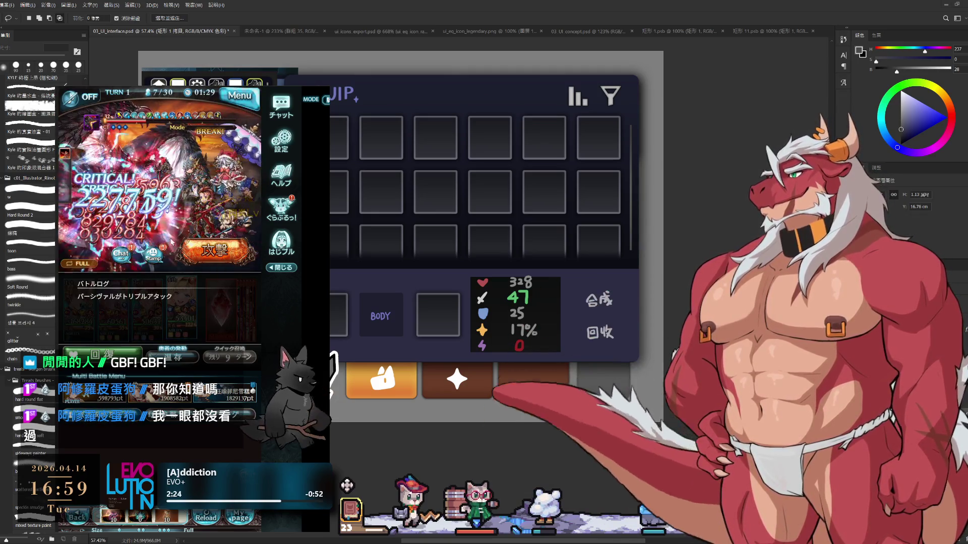
left_click(212, 251)
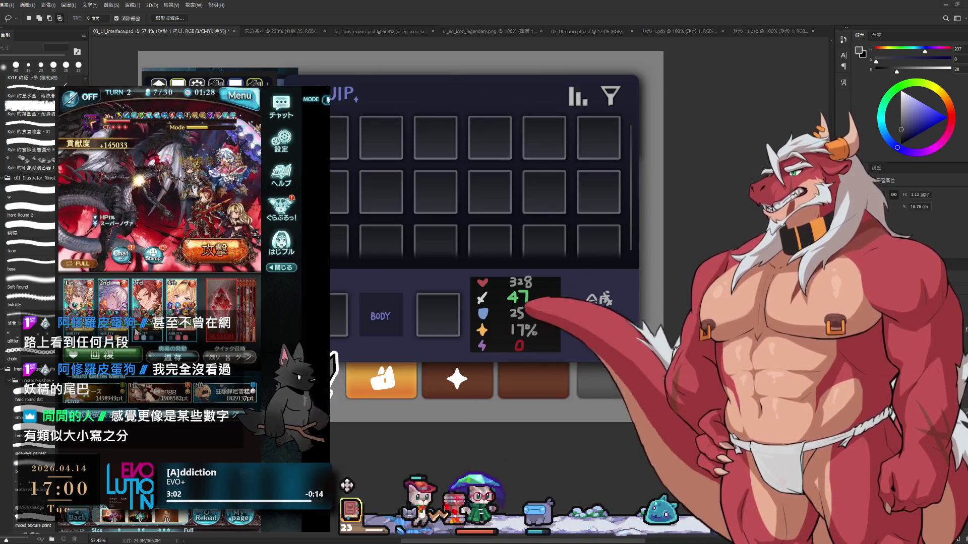
Step: Use the fourth character's ability and attack again for turn 2
left_click(187, 331)
left_click(188, 330)
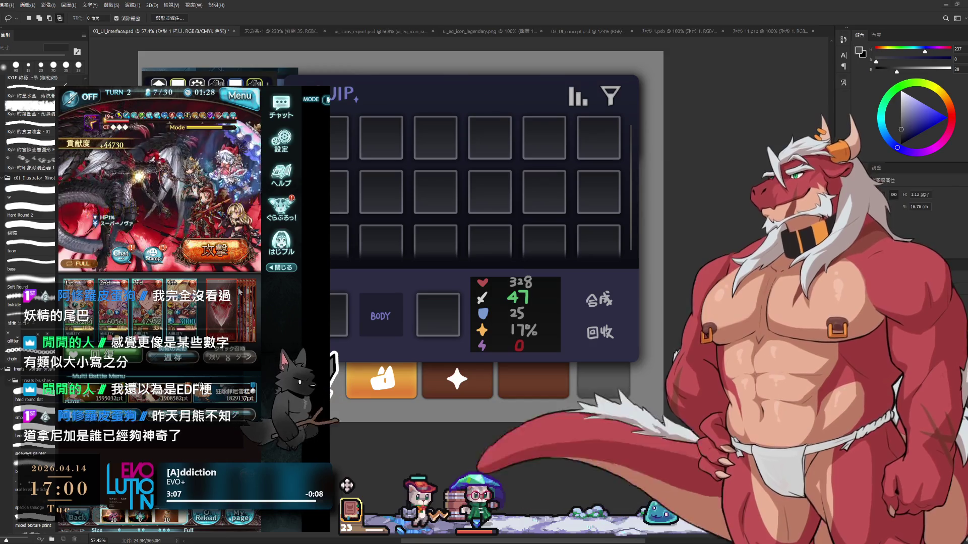
left_click(220, 251)
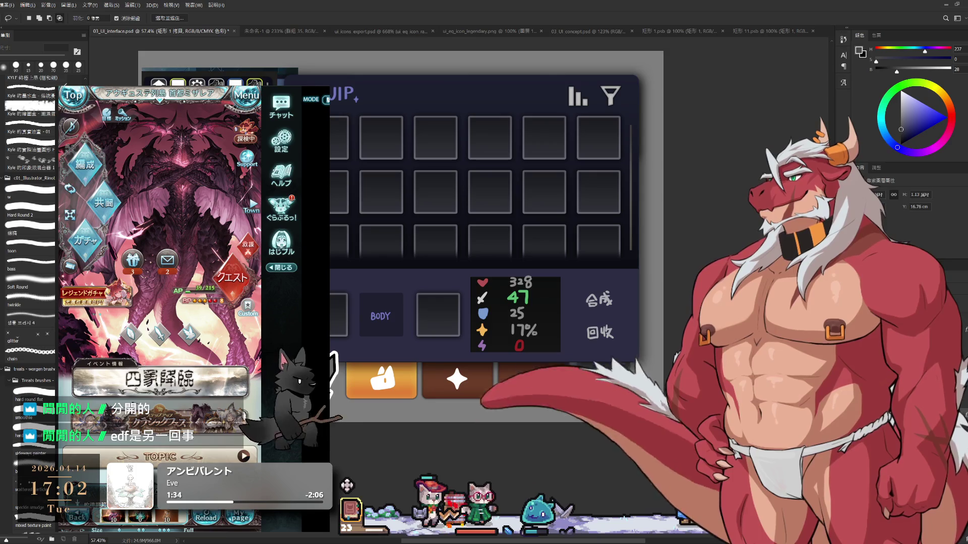
Step: Select layer 圖層 164, take a 15 px brush, and zoom out to 55.1% showing the whole EQUIP panel
left_click(525, 353, "ctrl")
key("b")
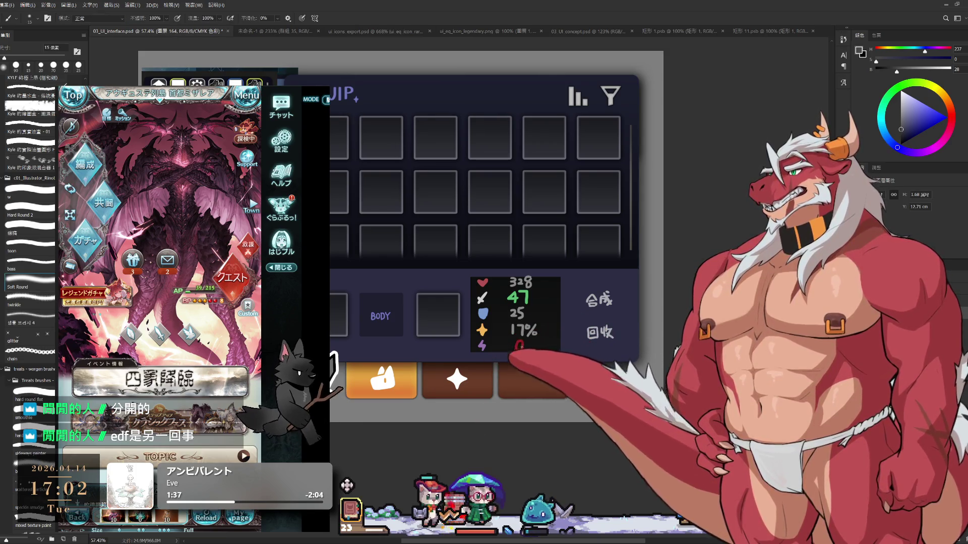
scroll(509, 270, "up", 2)
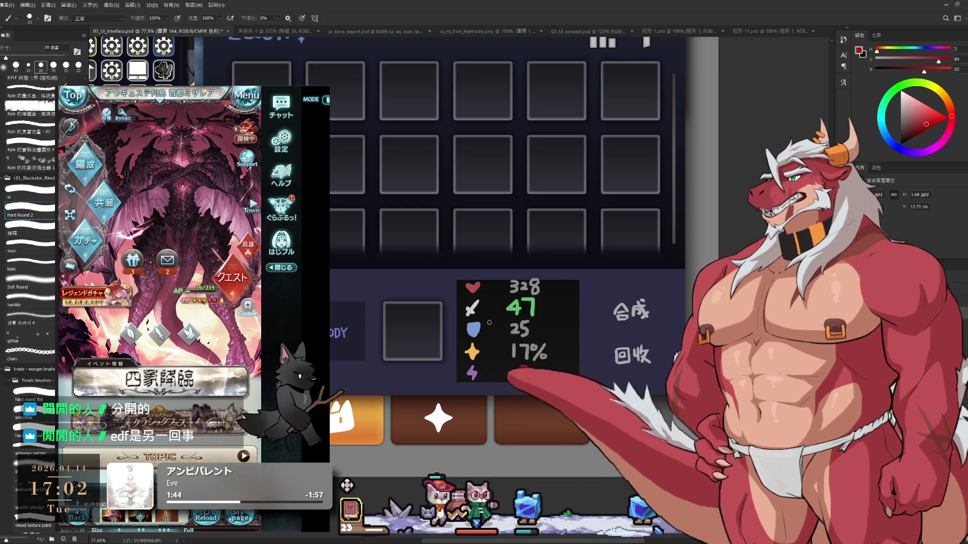
key("bracketleft")
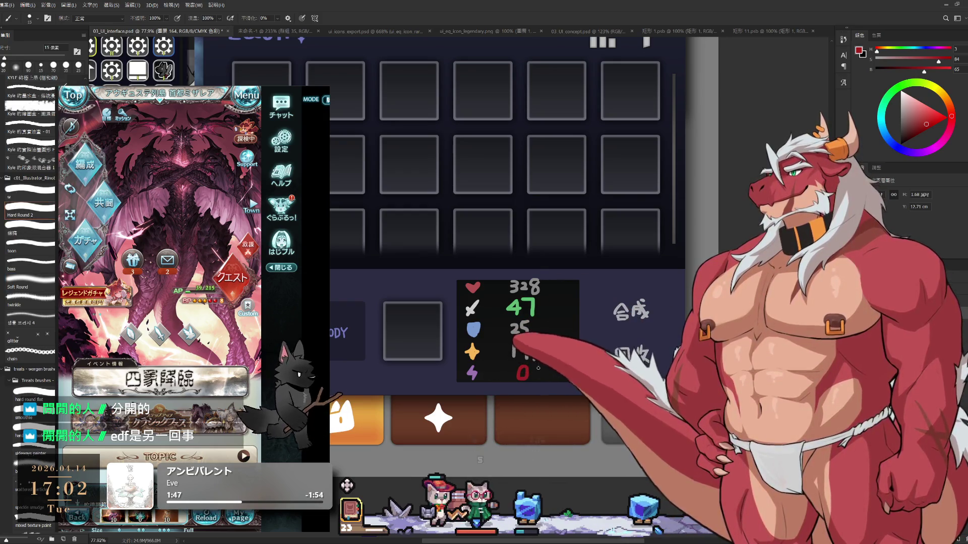
scroll(669, 371, "down", 3)
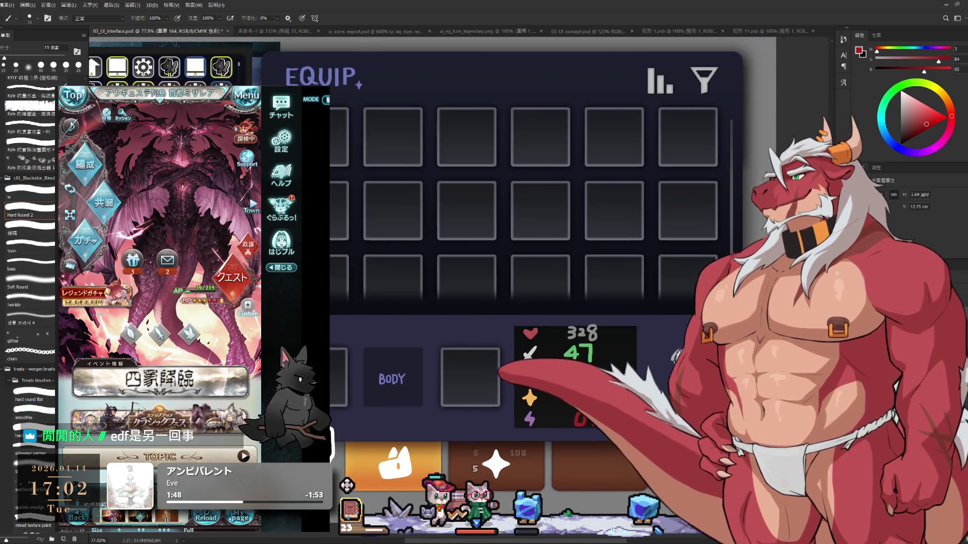
left_click_drag(669, 371, 677, 313)
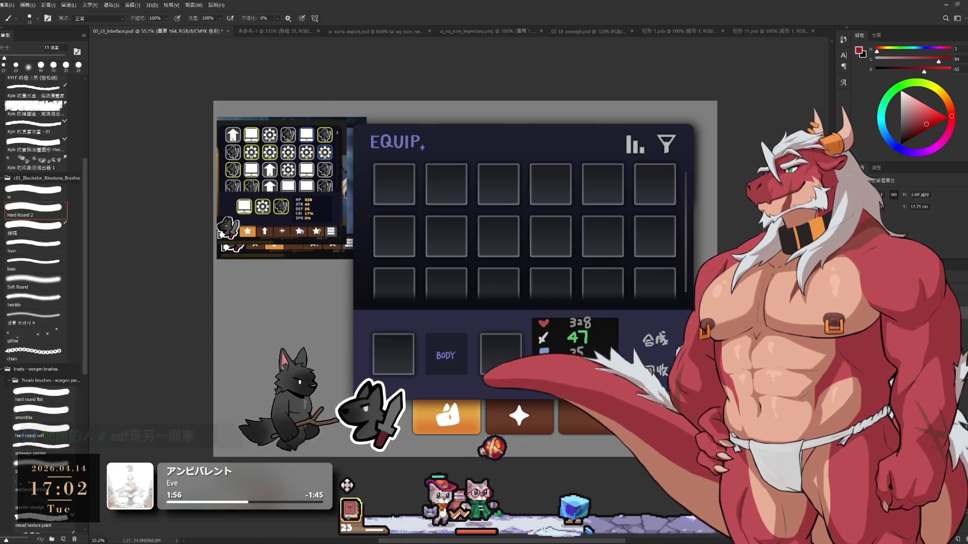
Step: Pan the EQUIP mockup into place, toggle Move and Eyedropper, then return to the Hard Round 2 brush
left_click_drag(571, 249, 509, 220)
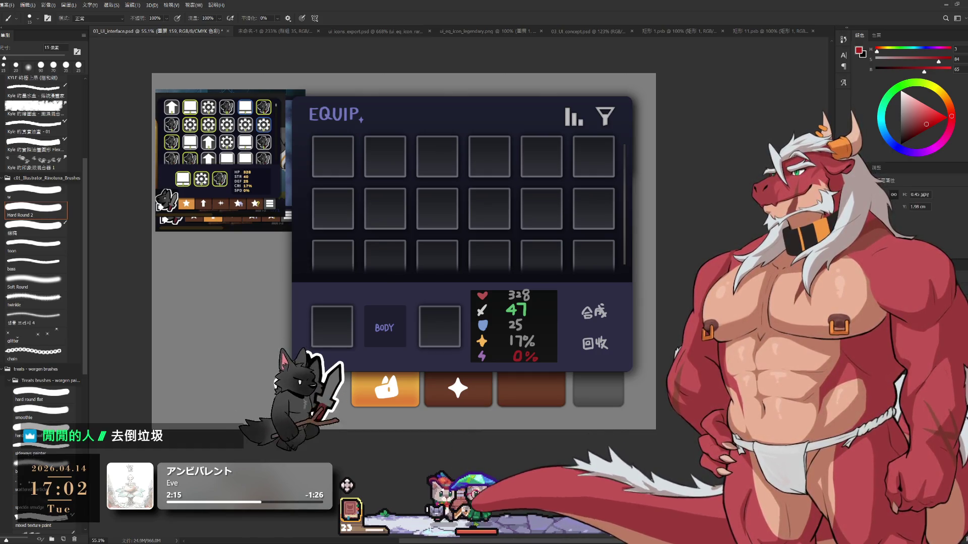
key("h")
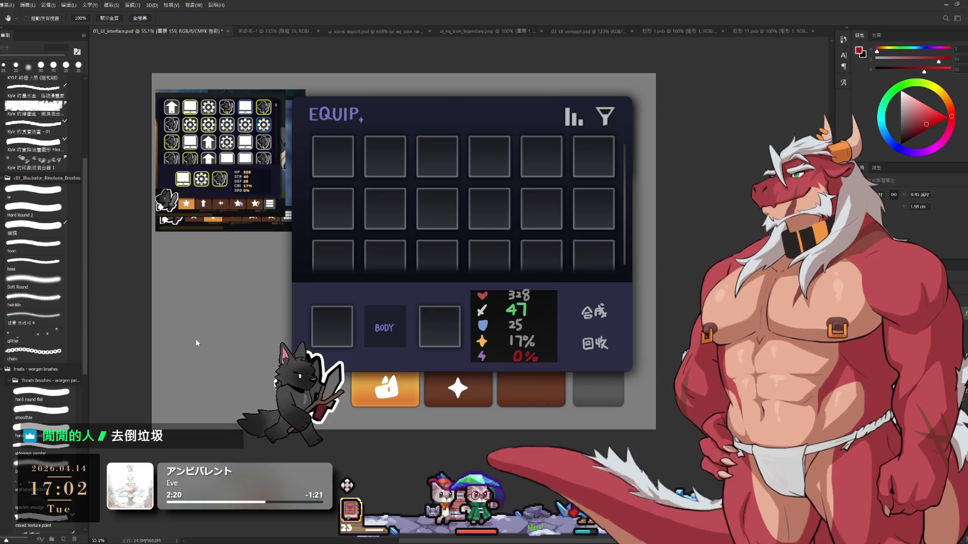
key("v")
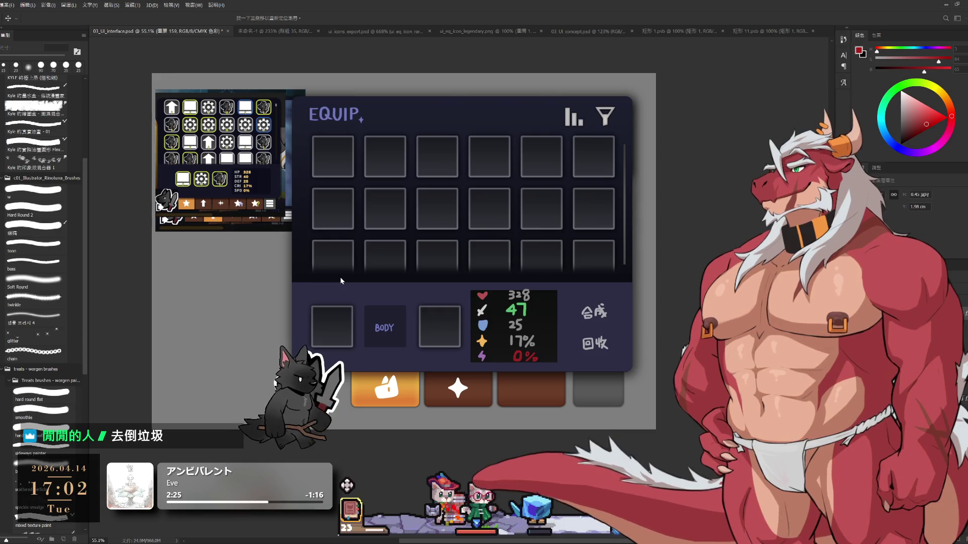
key("i")
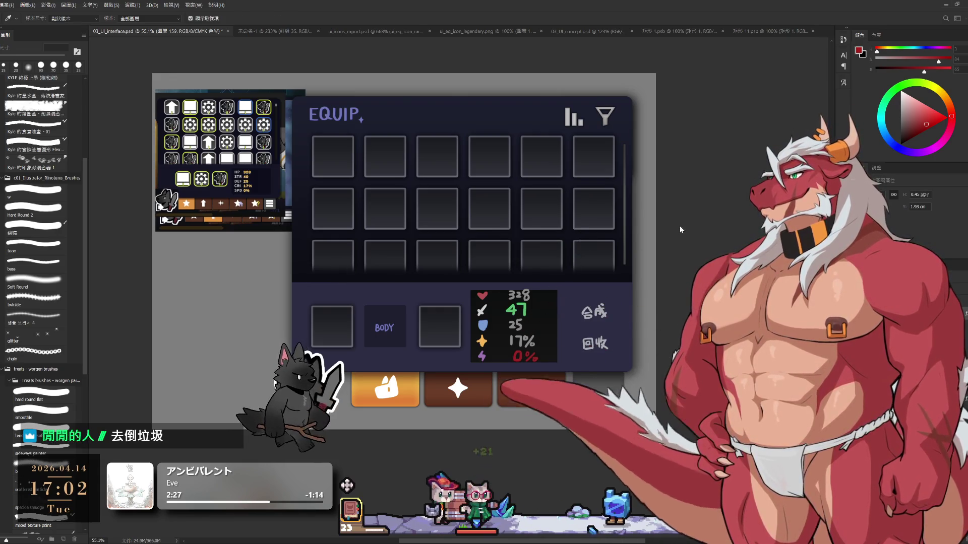
key("v")
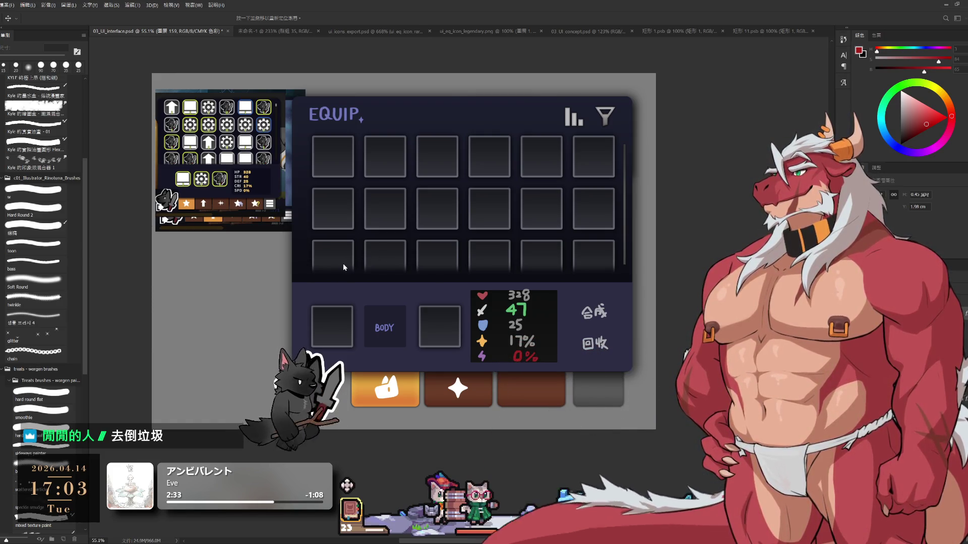
key("i")
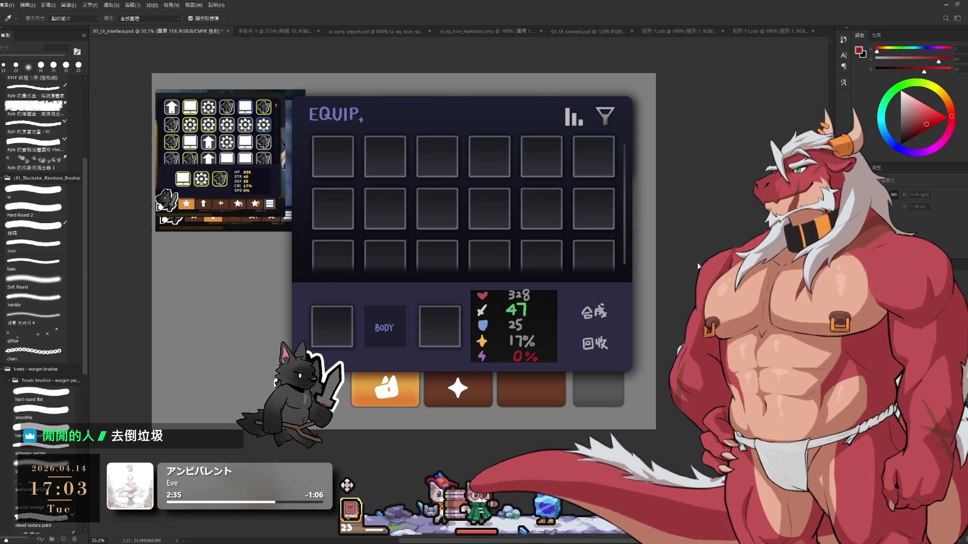
key("v")
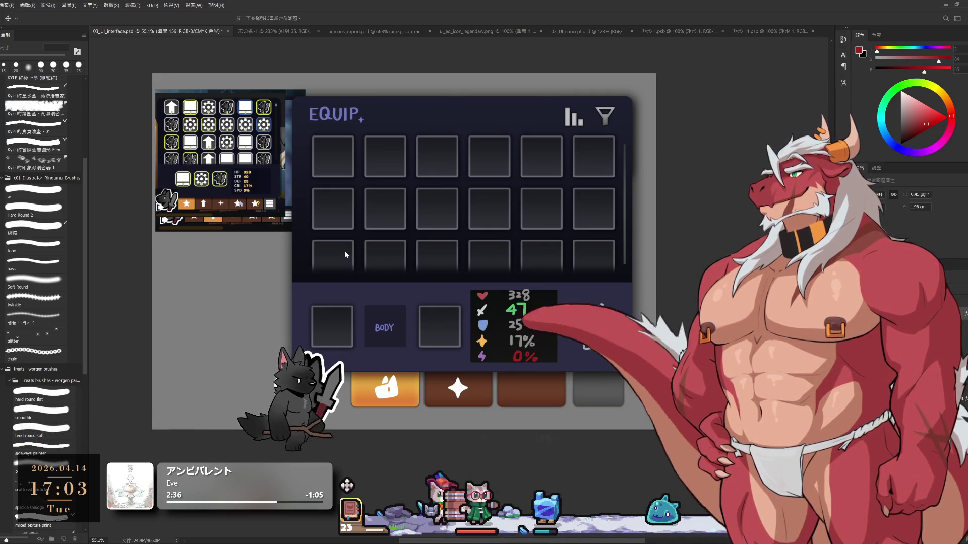
key("b")
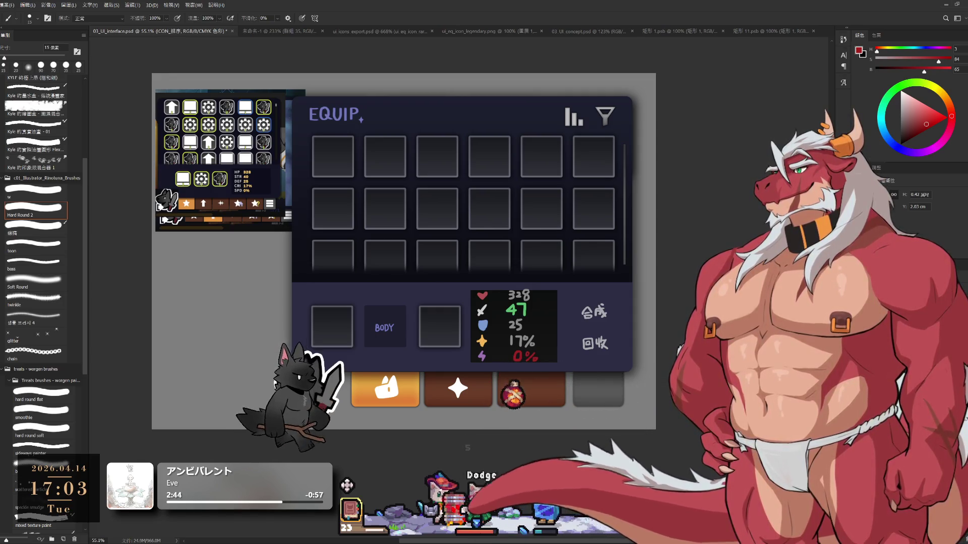
Step: Step down the layer stack with Alt+[ to make ICON_排序 the active layer
key("alt+bracketleft")
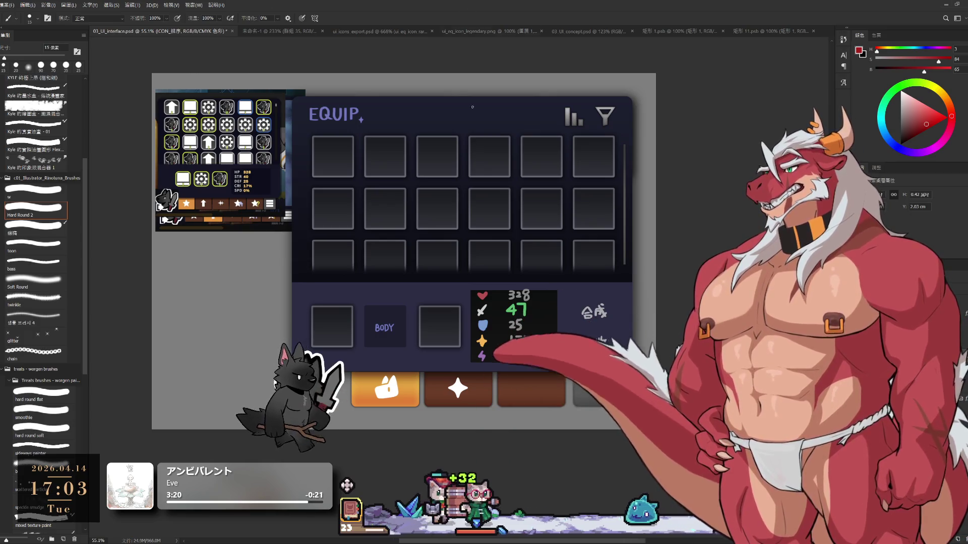
Step: Select a different layer in the Layers panel to make it the active layer
left_click(493, 208, "ctrl")
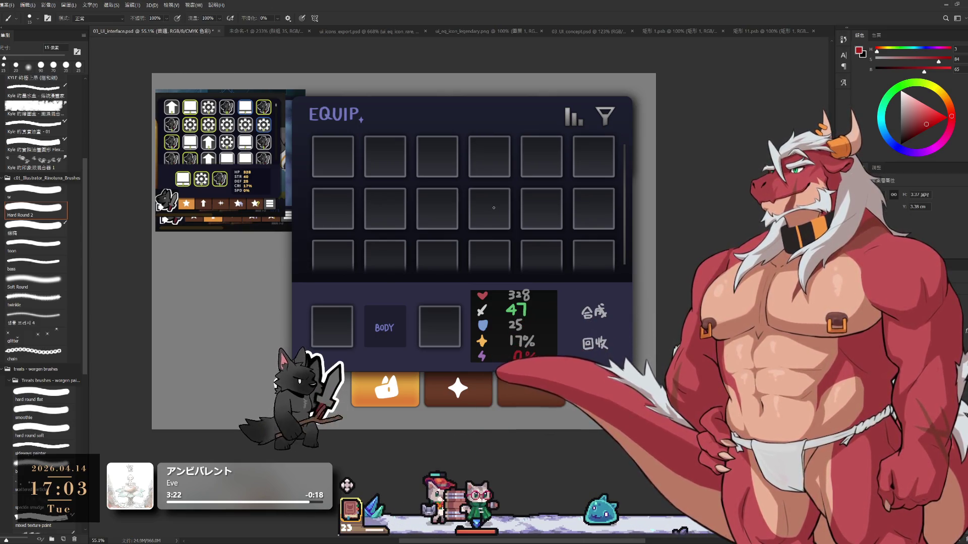